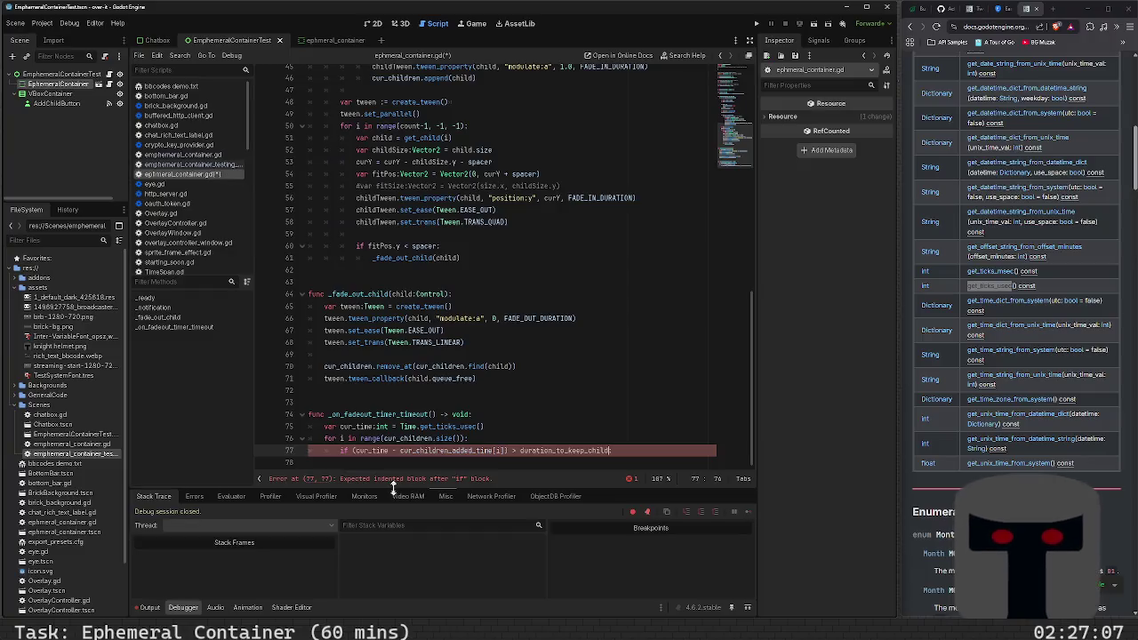
pyautogui.doubleClick(559, 450)
pyautogui.hotkey('ctrl', 'c')
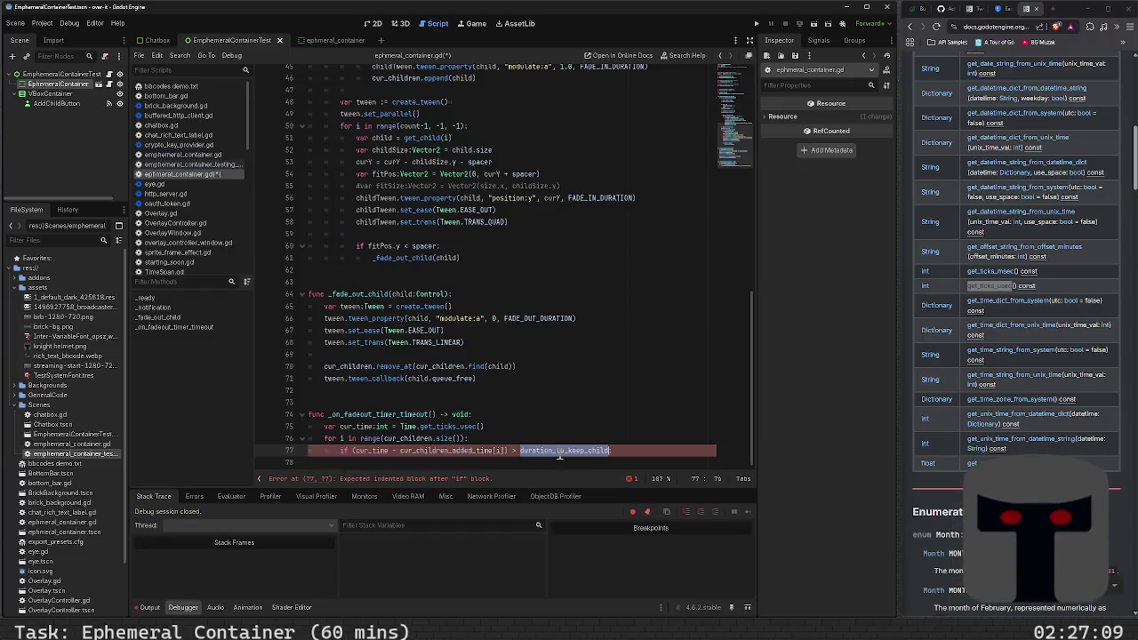
pyautogui.scroll(15, 409, 267)
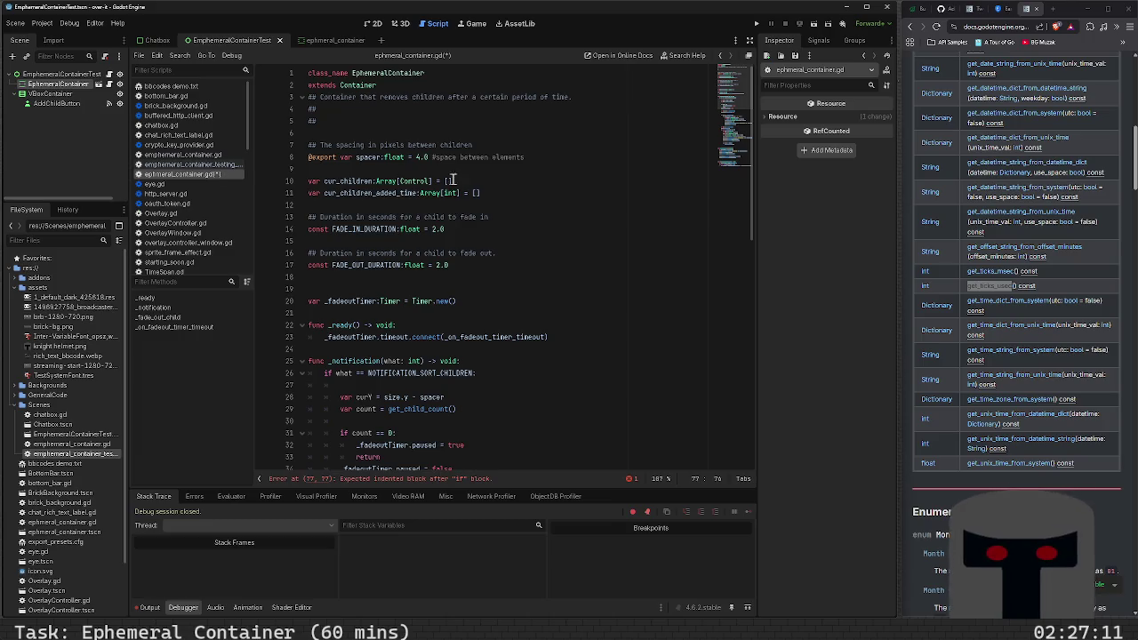
pyautogui.click(454, 169)
pyautogui.press('Return')
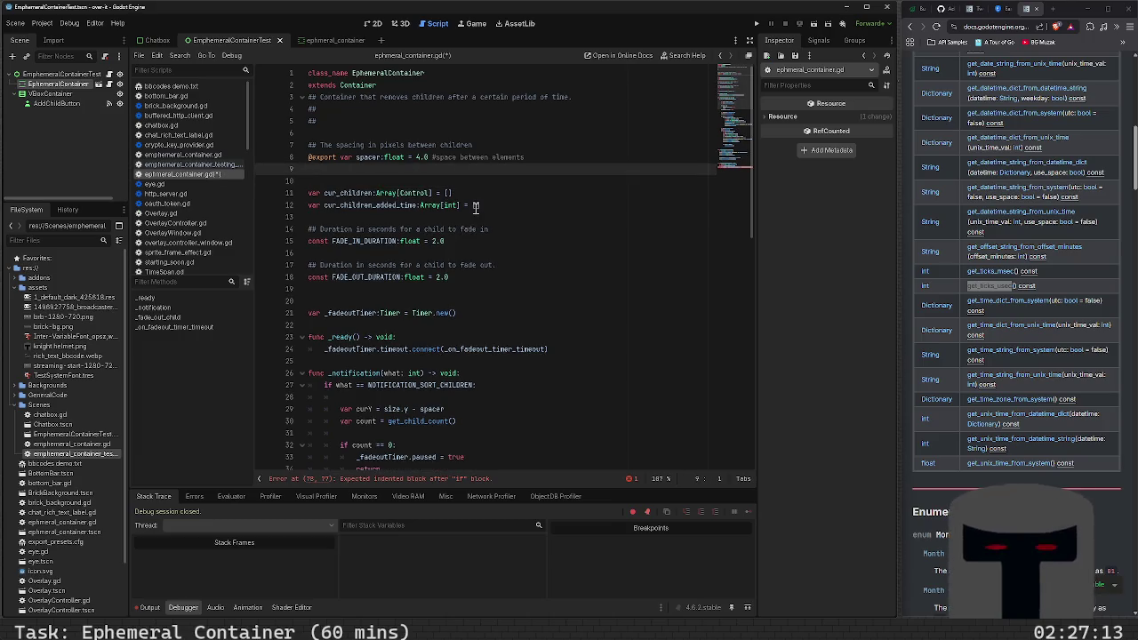
pyautogui.write('var')
pyautogui.hotkey('ctrl', 'v')
pyautogui.write('= 5.0')
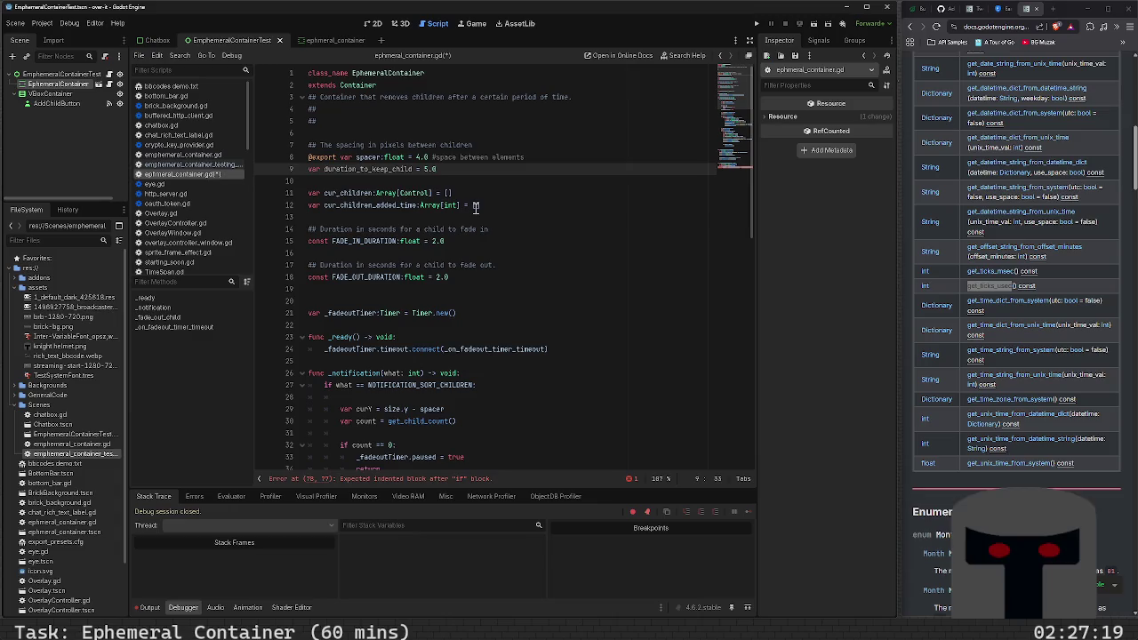
pyautogui.press('Home')
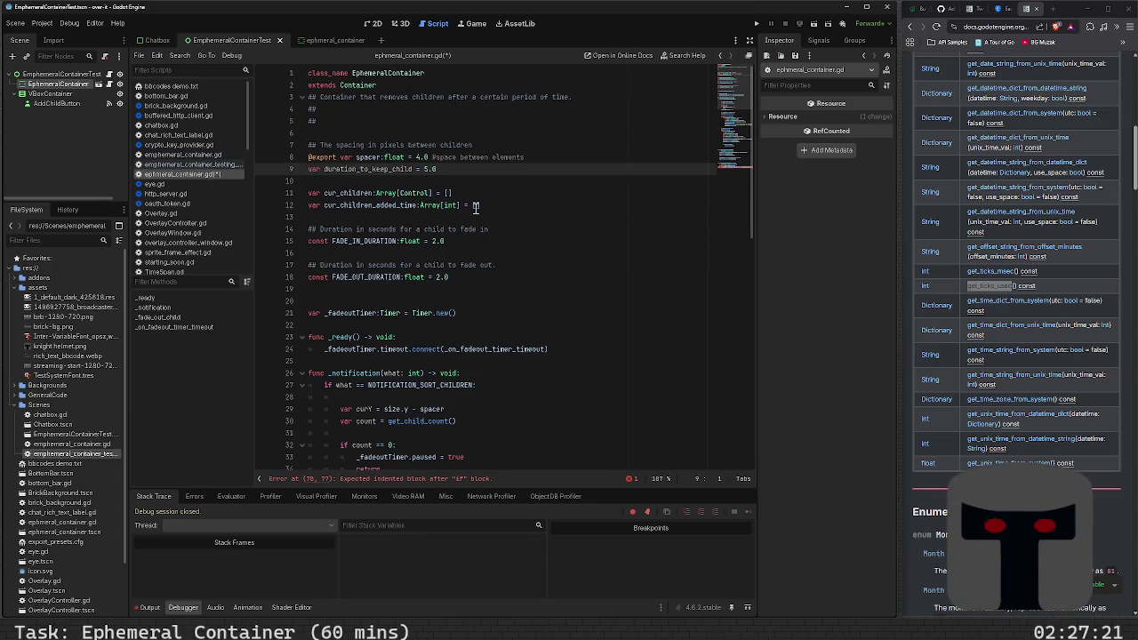
pyautogui.write('@export')
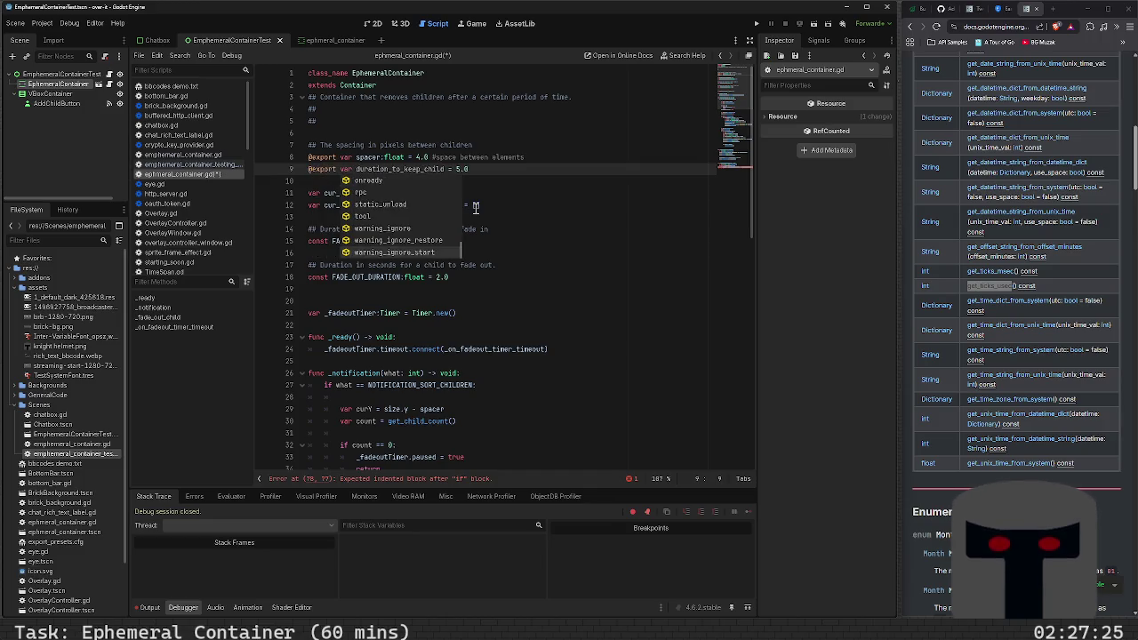
pyautogui.press('Escape')
pyautogui.press('Home')
# - Document it with '## Length of time in seconds to keep the child in the container' and save
pyautogui.press('Return')
pyautogui.press('Up')
pyautogui.press('Return')
pyautogui.write('## The')
pyautogui.press('BackSpace')
pyautogui.press('BackSpace')
pyautogui.press('BackSpace')
pyautogui.write('Length of time in seconds ')
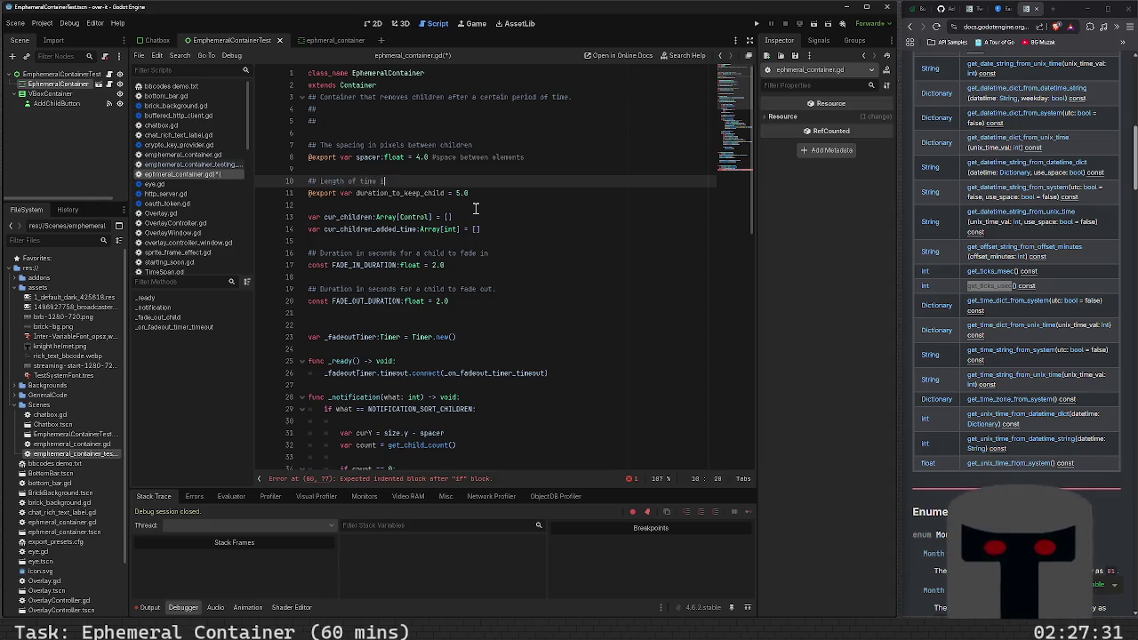
pyautogui.write('to ')
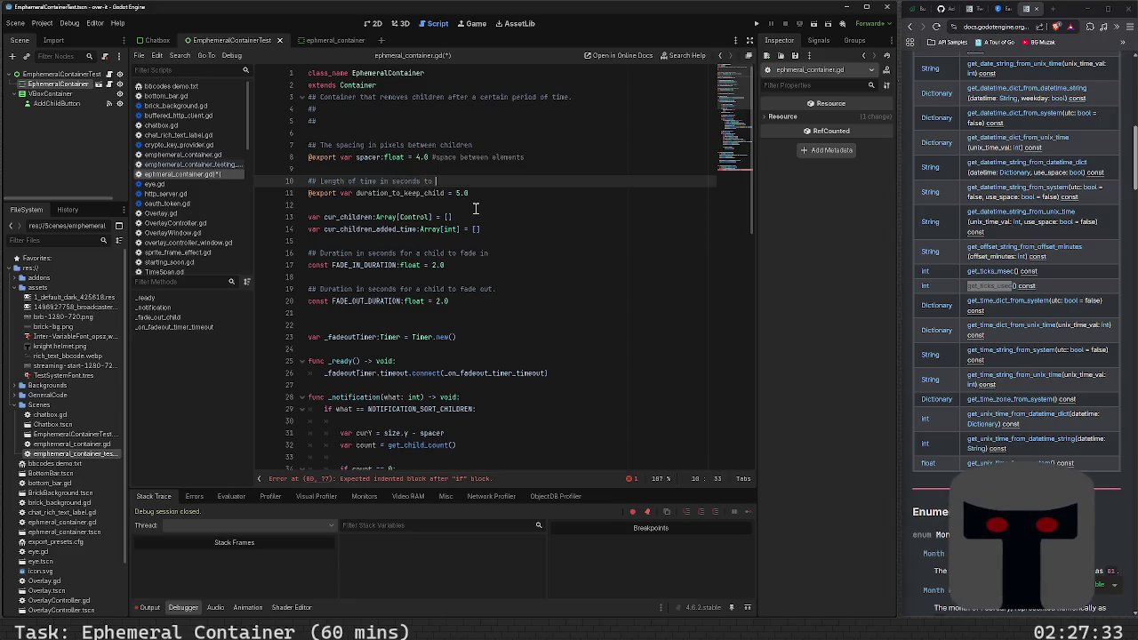
pyautogui.write('keep the child in the')
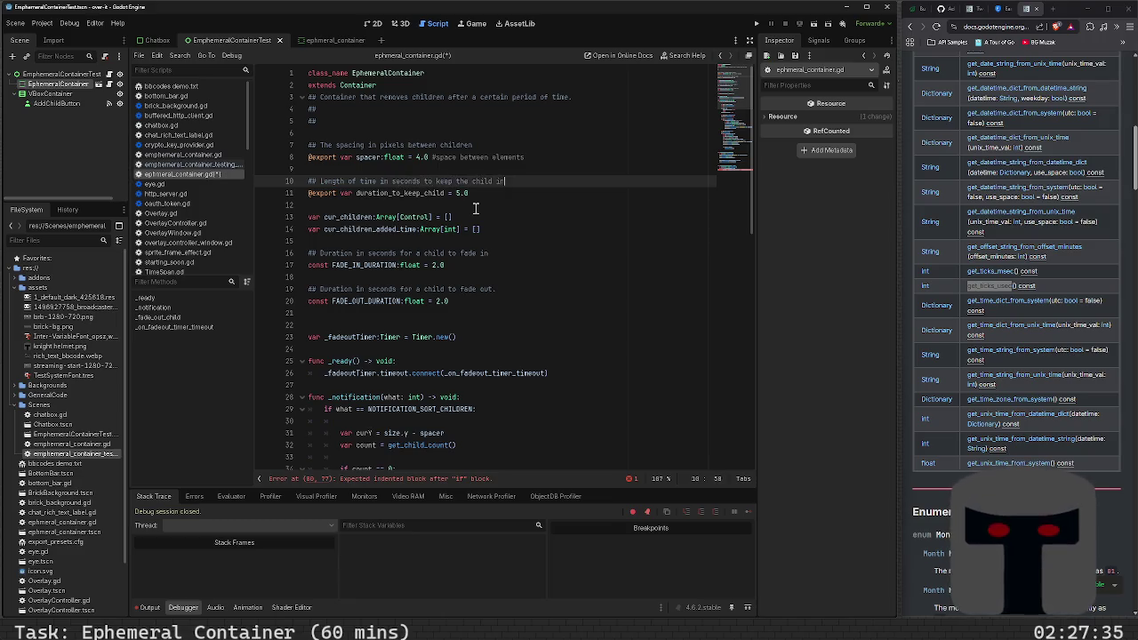
pyautogui.press('BackSpace')
pyautogui.press('BackSpace')
pyautogui.press('BackSpace')
pyautogui.press('BackSpace')
pyautogui.press('BackSpace')
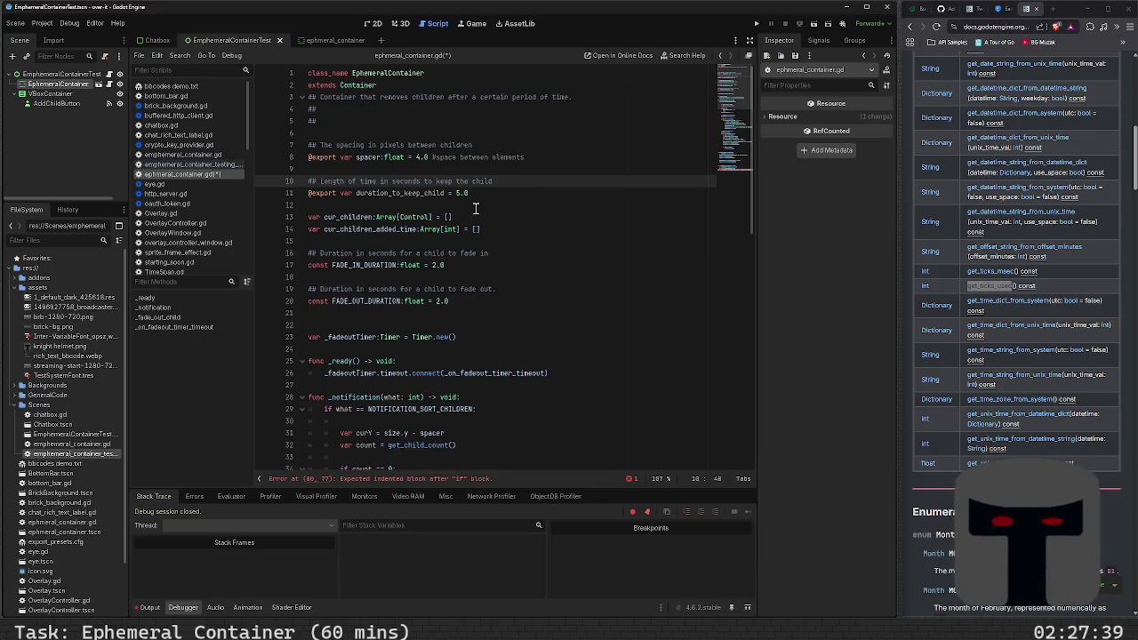
pyautogui.press('BackSpace')
pyautogui.press('BackSpace')
pyautogui.press('BackSpace')
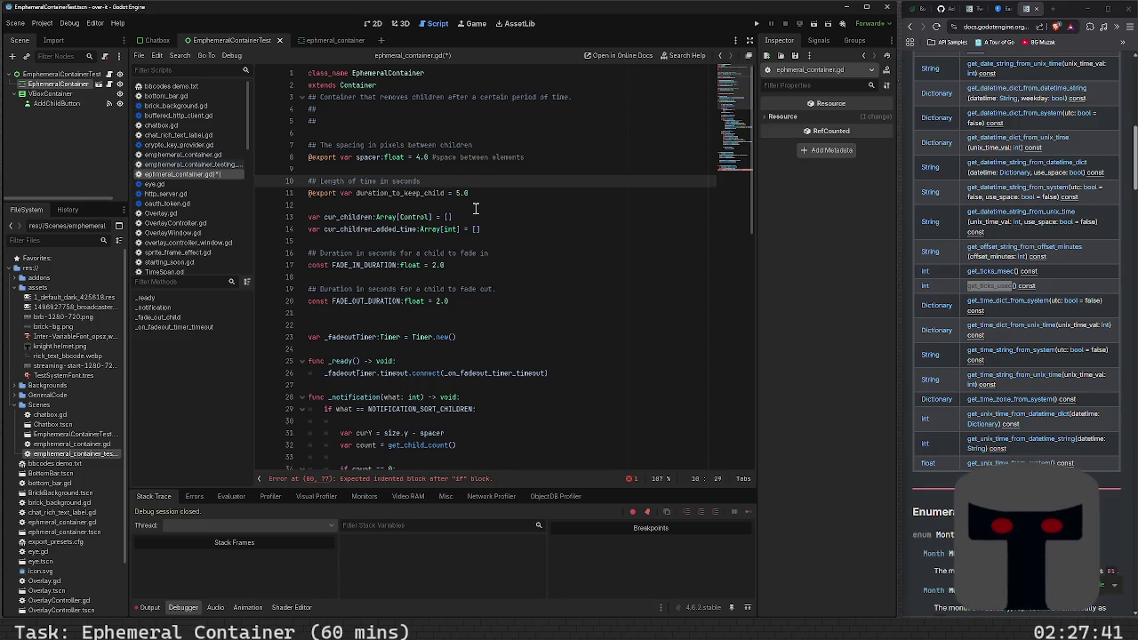
pyautogui.write(' to keep the')
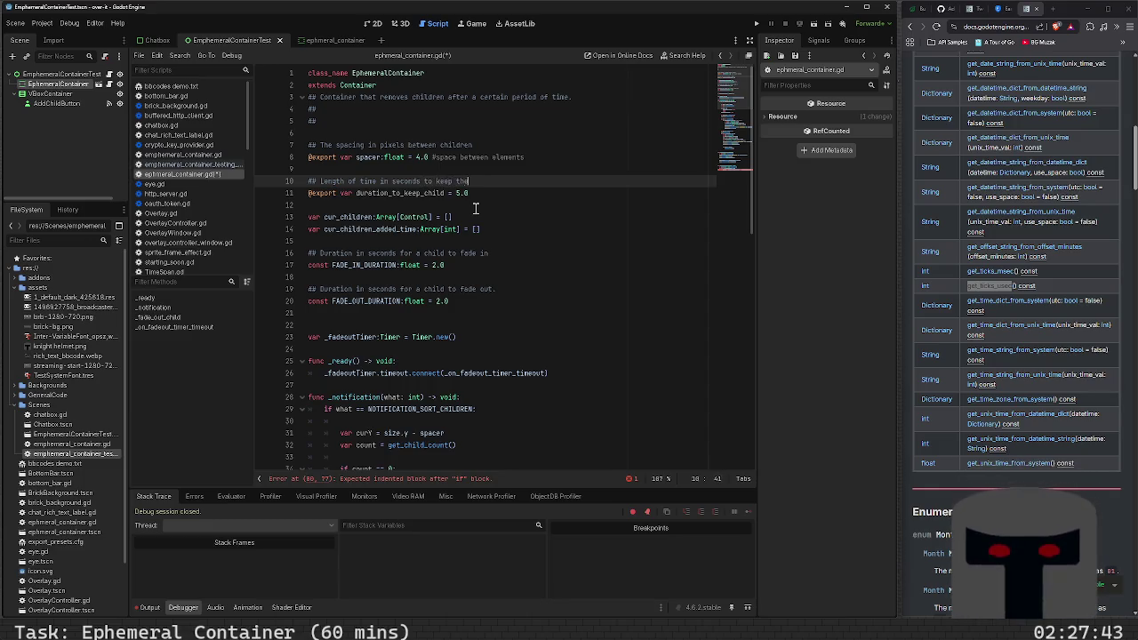
pyautogui.write(' child in the ')
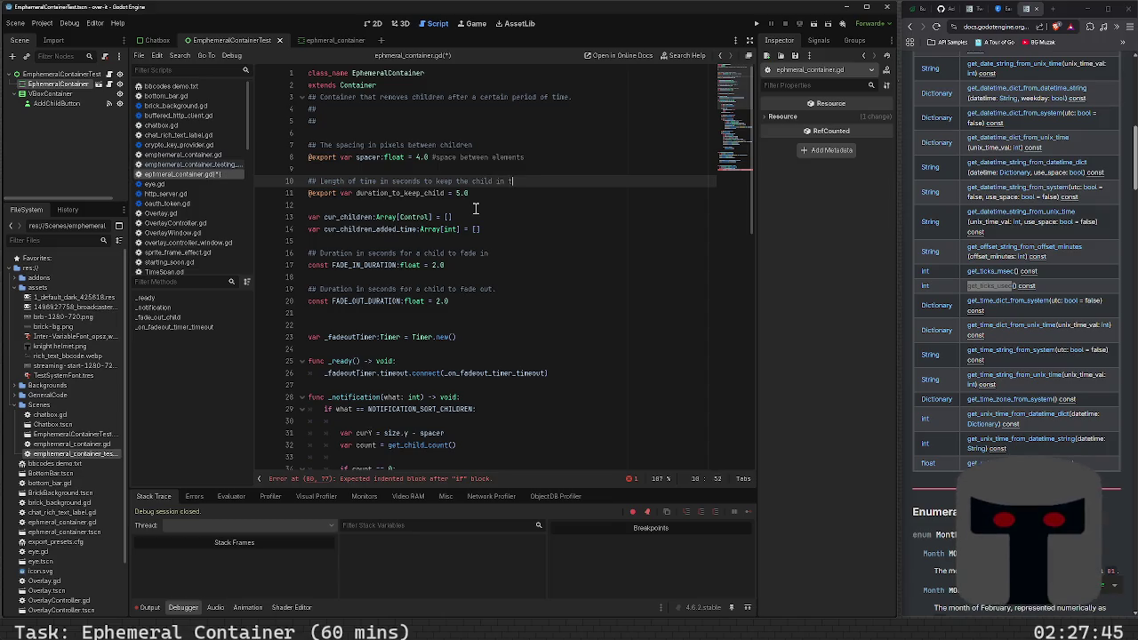
pyautogui.write('container')
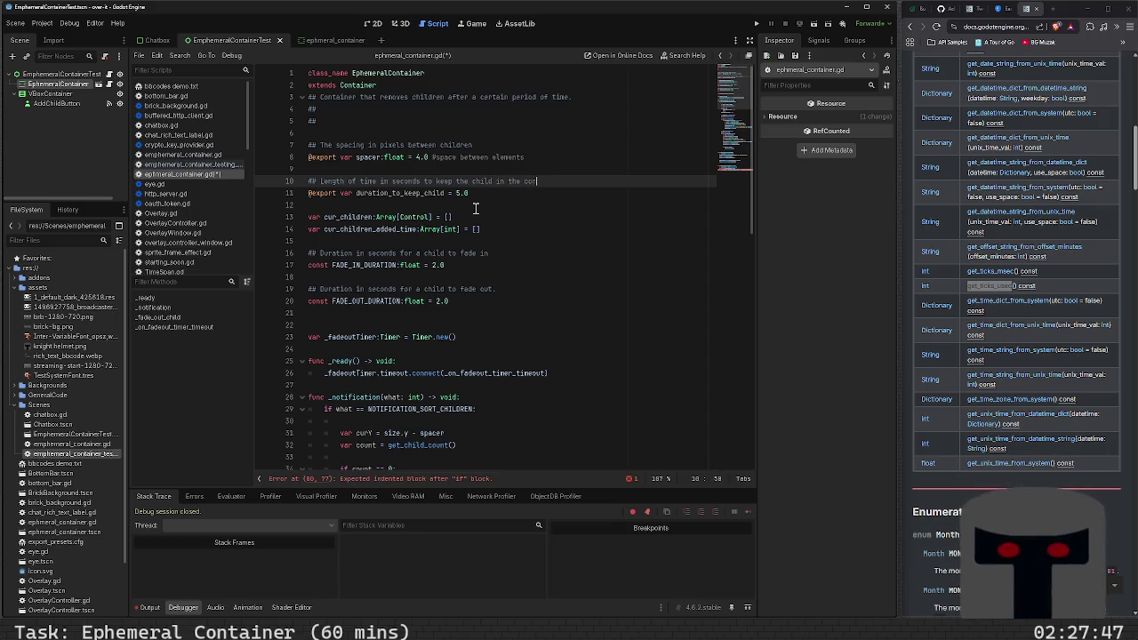
pyautogui.hotkey('ctrl', 's')
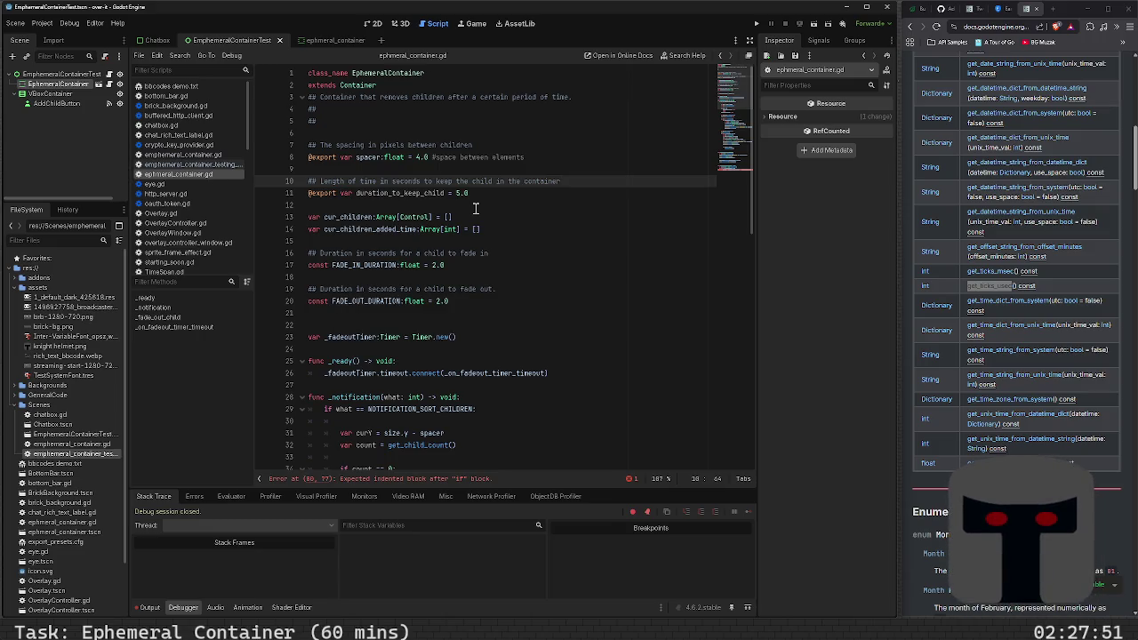
pyautogui.scroll(-15, 475, 213)
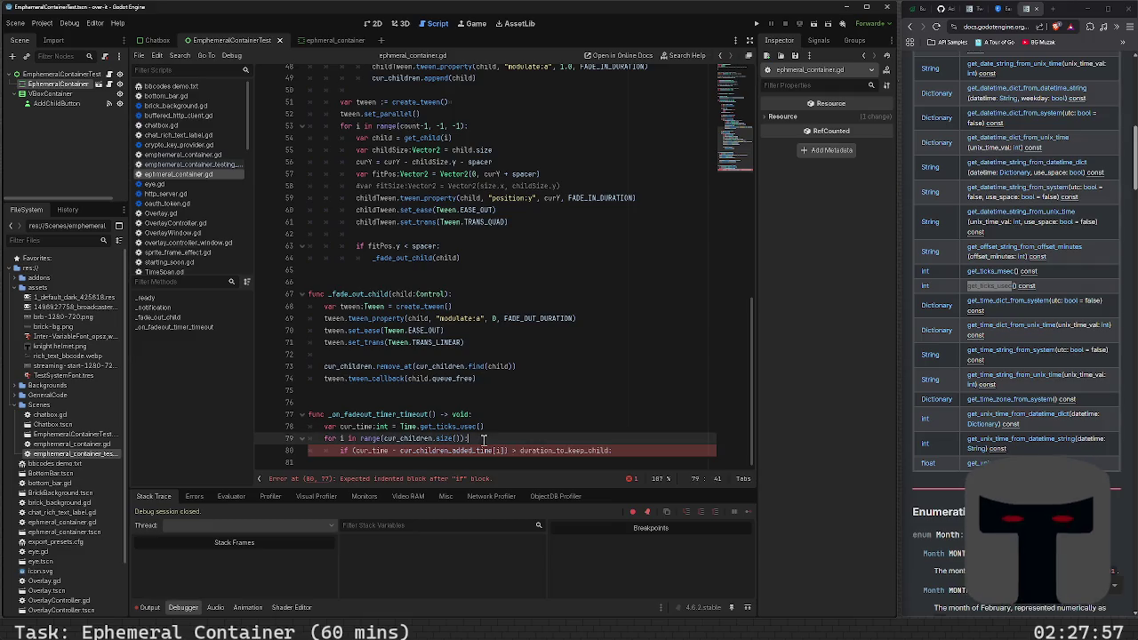
# - Start an indented body line under the if condition in the timeout handler
pyautogui.moveTo(476, 451)
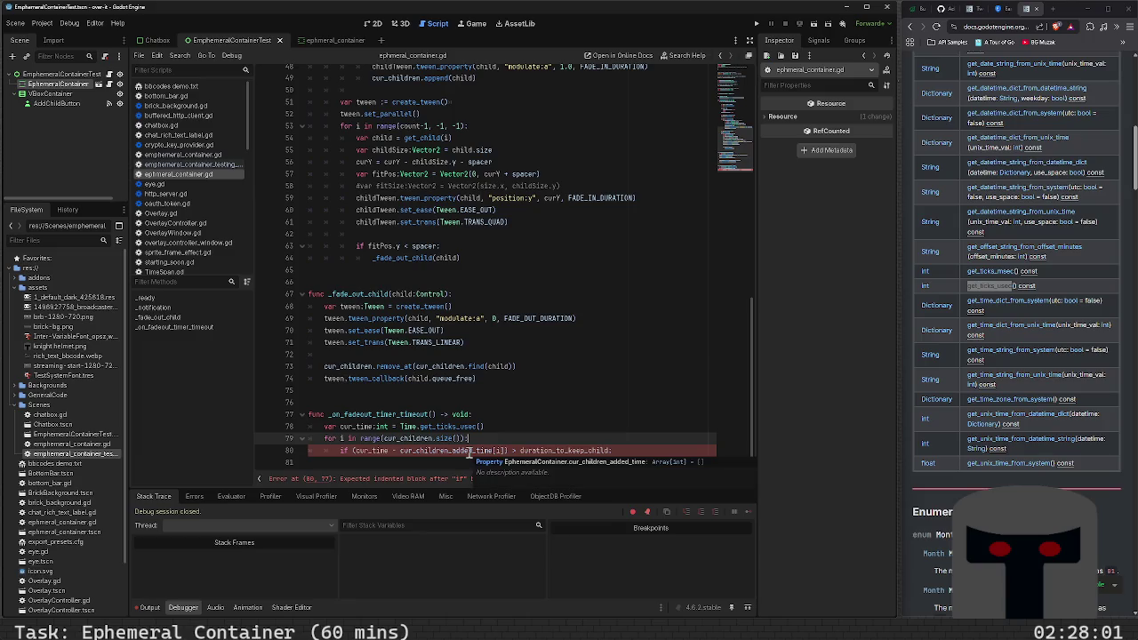
pyautogui.moveTo(541, 452)
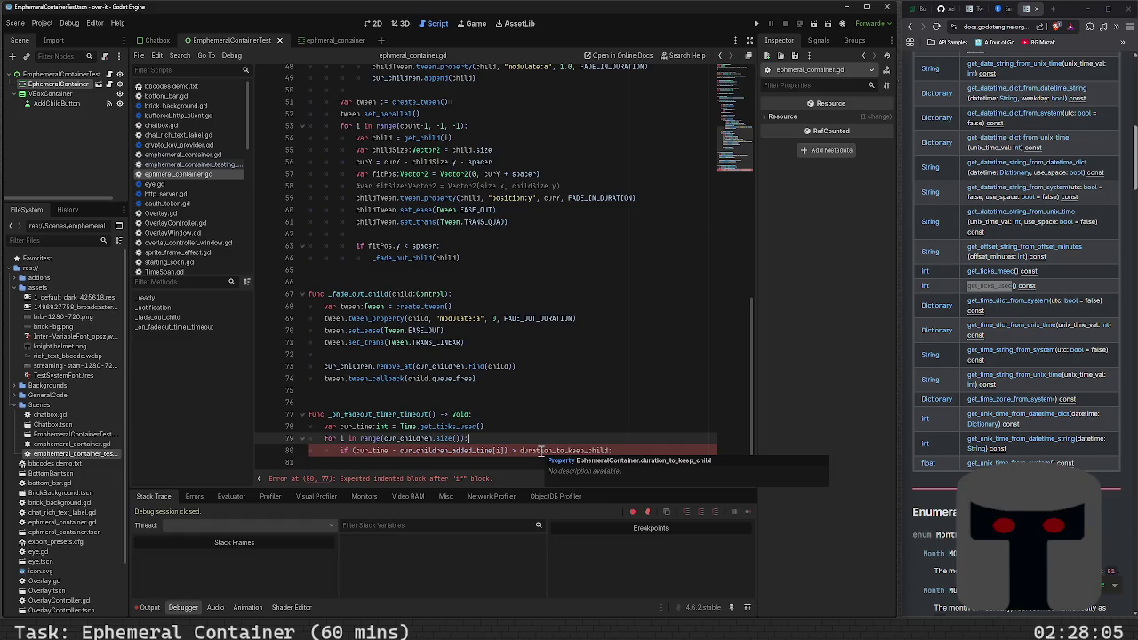
pyautogui.moveTo(423, 456)
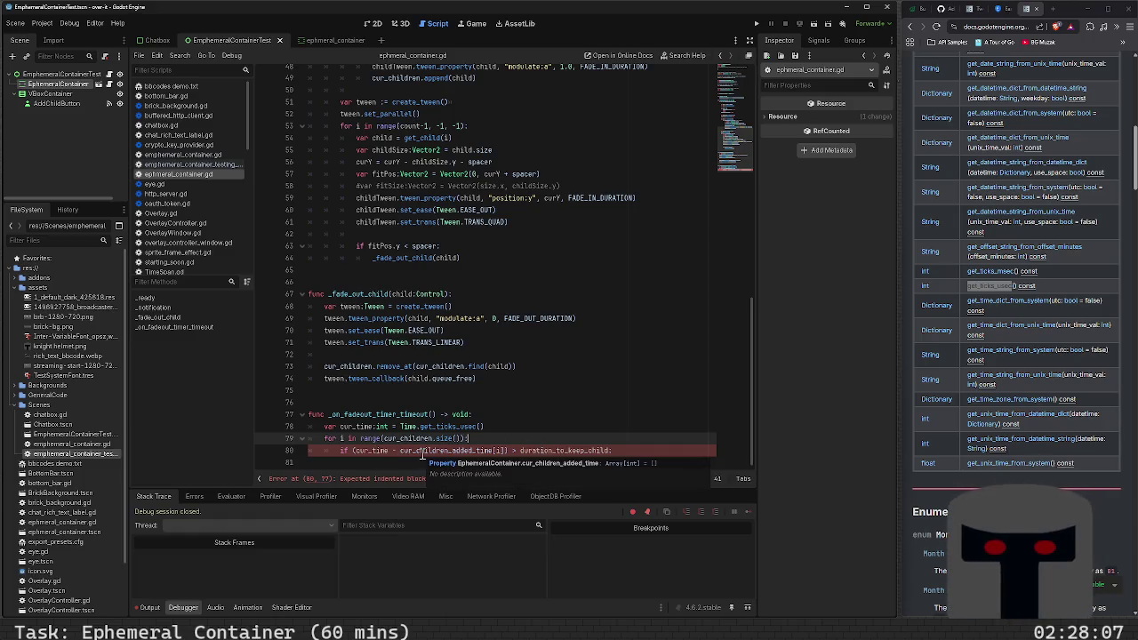
pyautogui.click(630, 453)
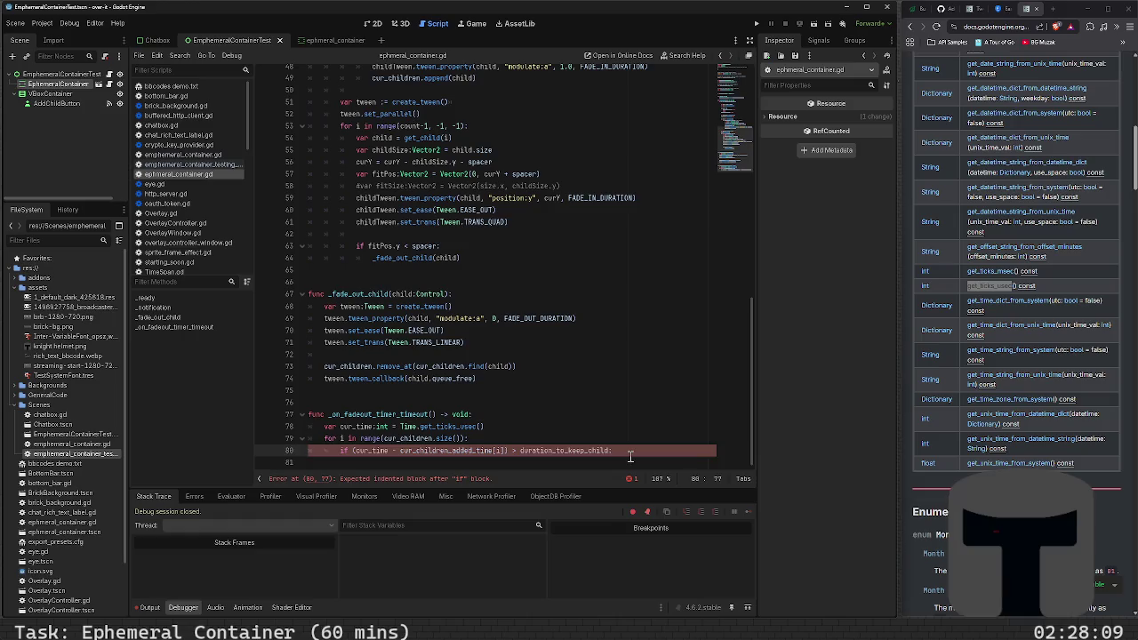
pyautogui.press('Return')
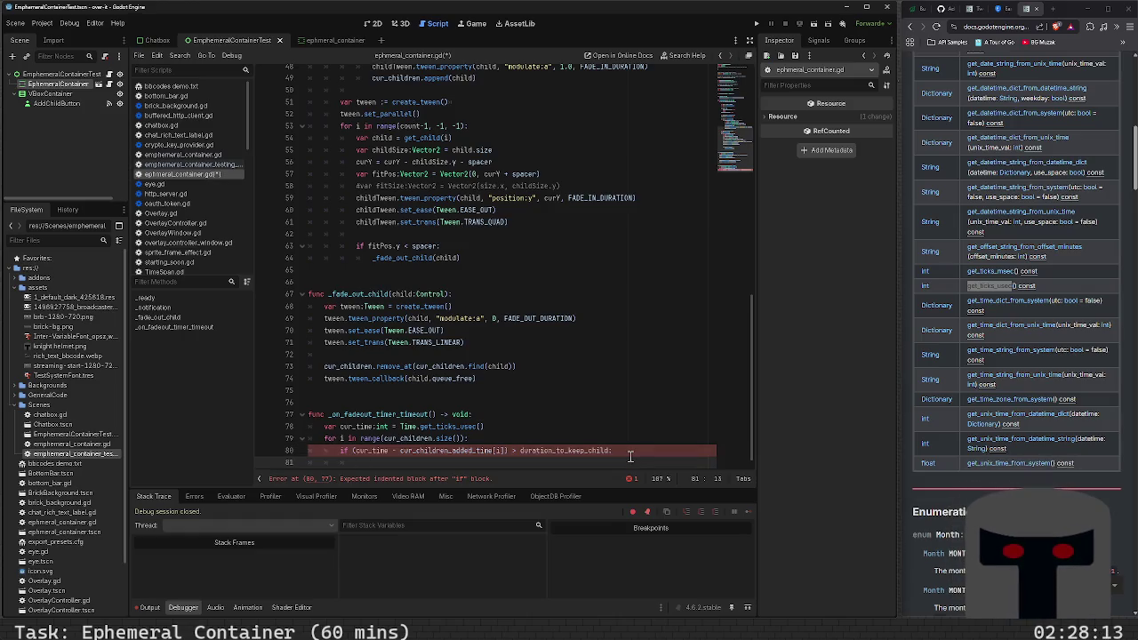
# - Declare 'var indices_to_remove: Array[int] = []' at the top of the timeout handler
pyautogui.press('Up')
pyautogui.press('Up')
pyautogui.press('Up')
pyautogui.press('Return')
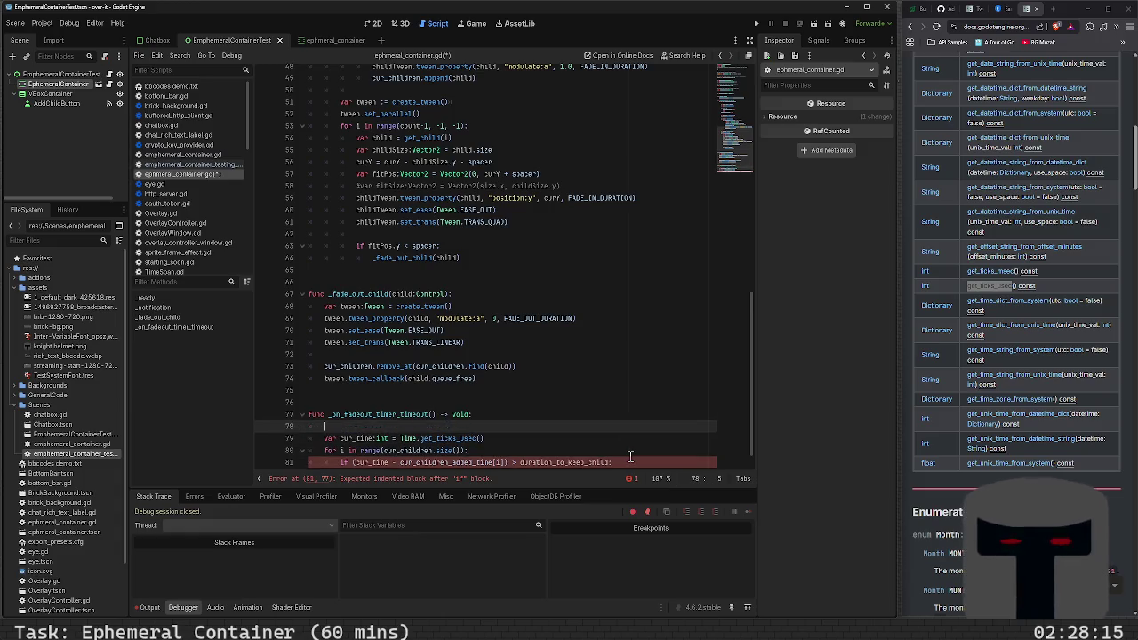
pyautogui.write('var index')
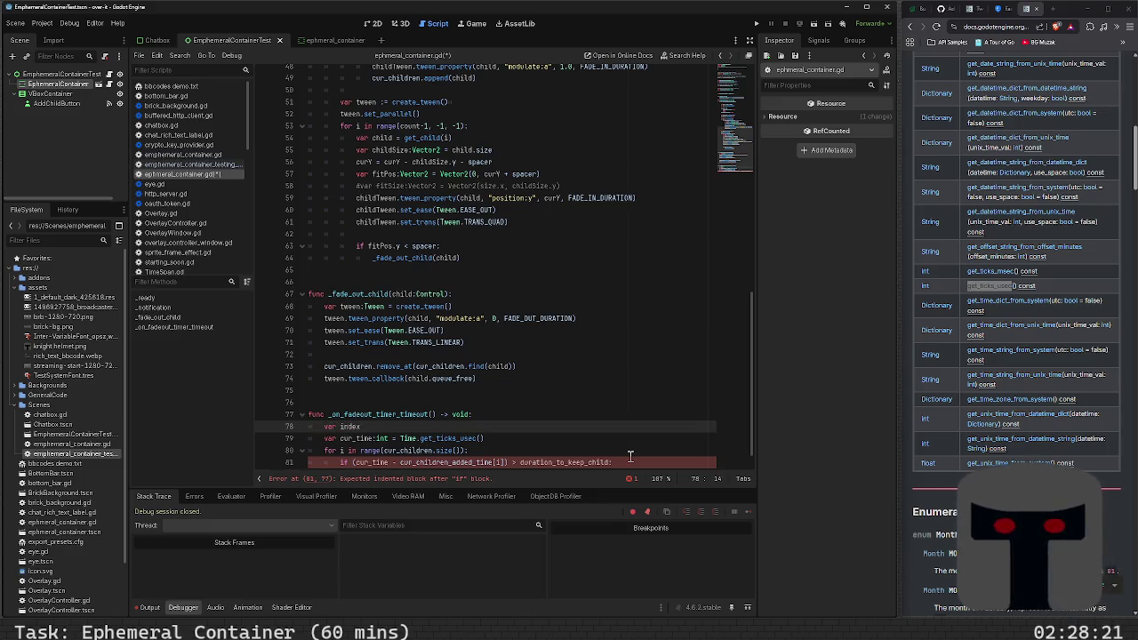
pyautogui.write('es_to')
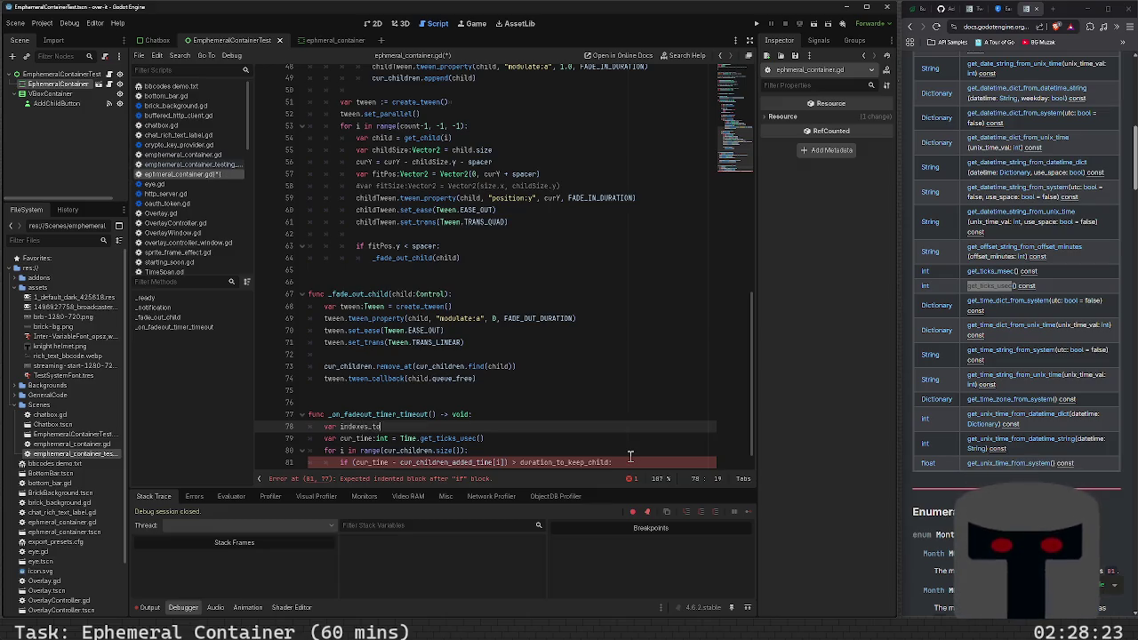
pyautogui.write('_remove(')
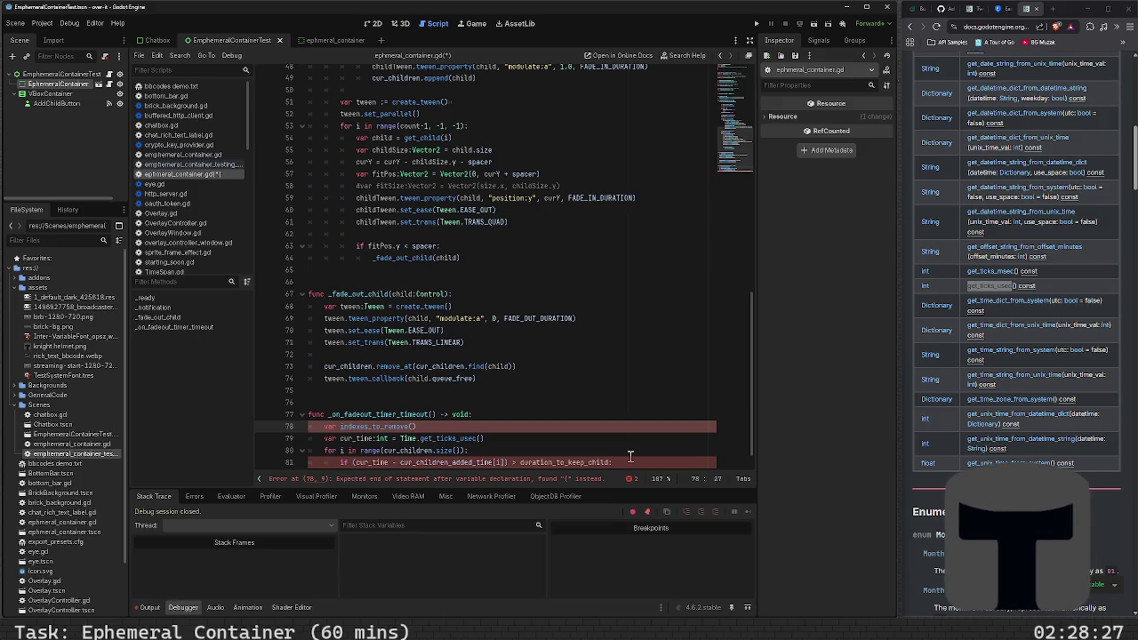
pyautogui.press('Left')
pyautogui.press('Left')
pyautogui.press('BackSpace')
pyautogui.press('BackSpace')
pyautogui.press('BackSpace')
pyautogui.write('ices')
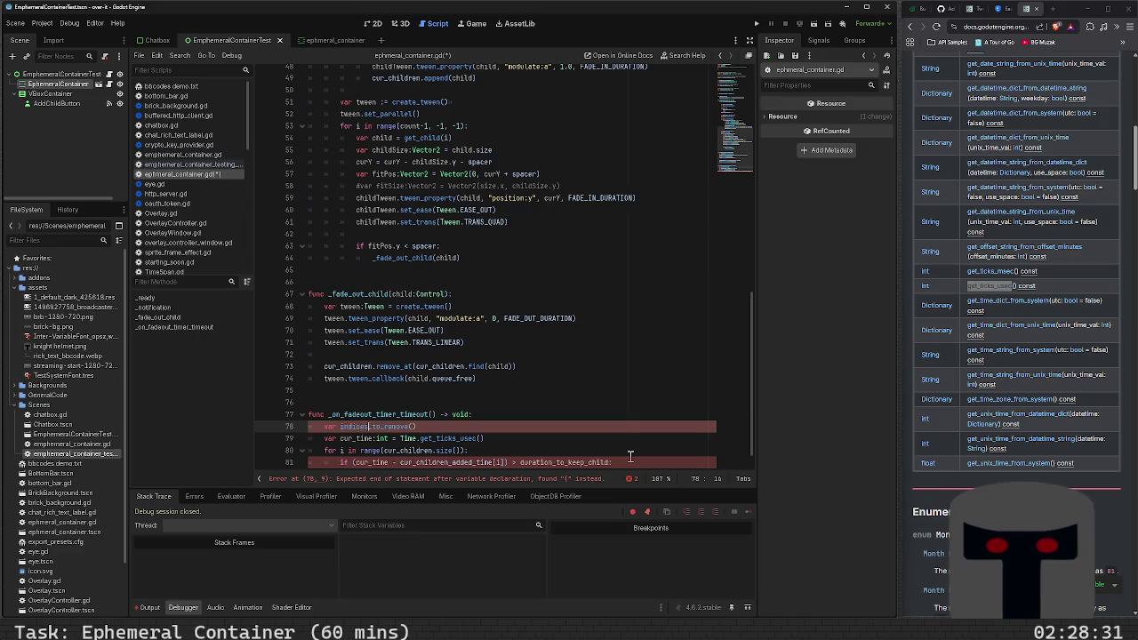
pyautogui.press('End')
pyautogui.press('BackSpace')
pyautogui.press('BackSpace')
pyautogui.write(':Array')
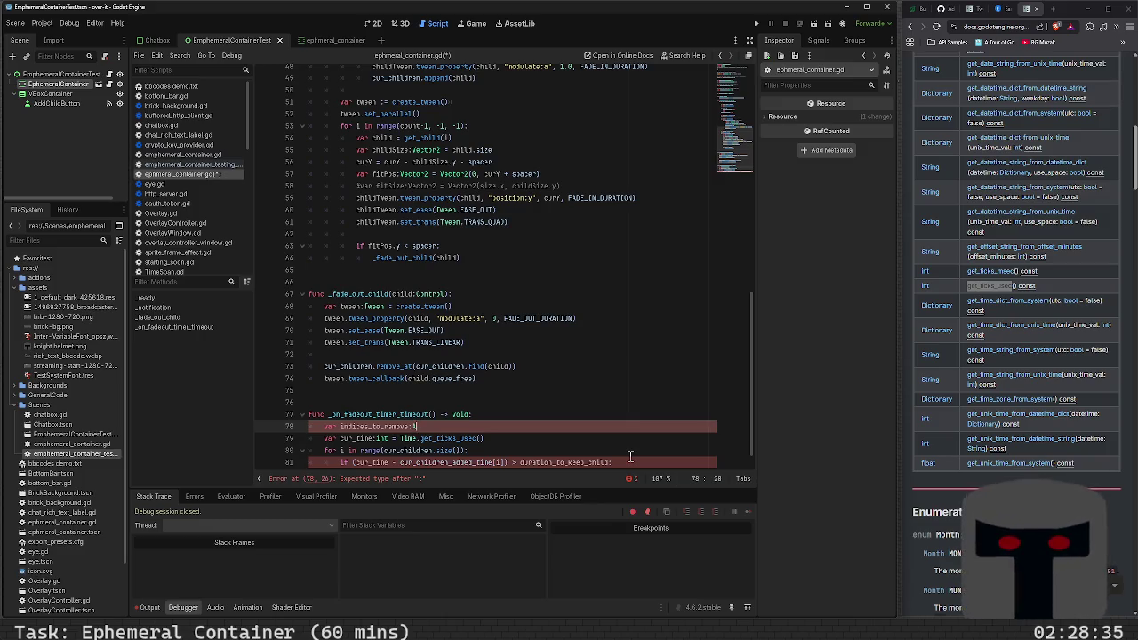
pyautogui.write('[ion')
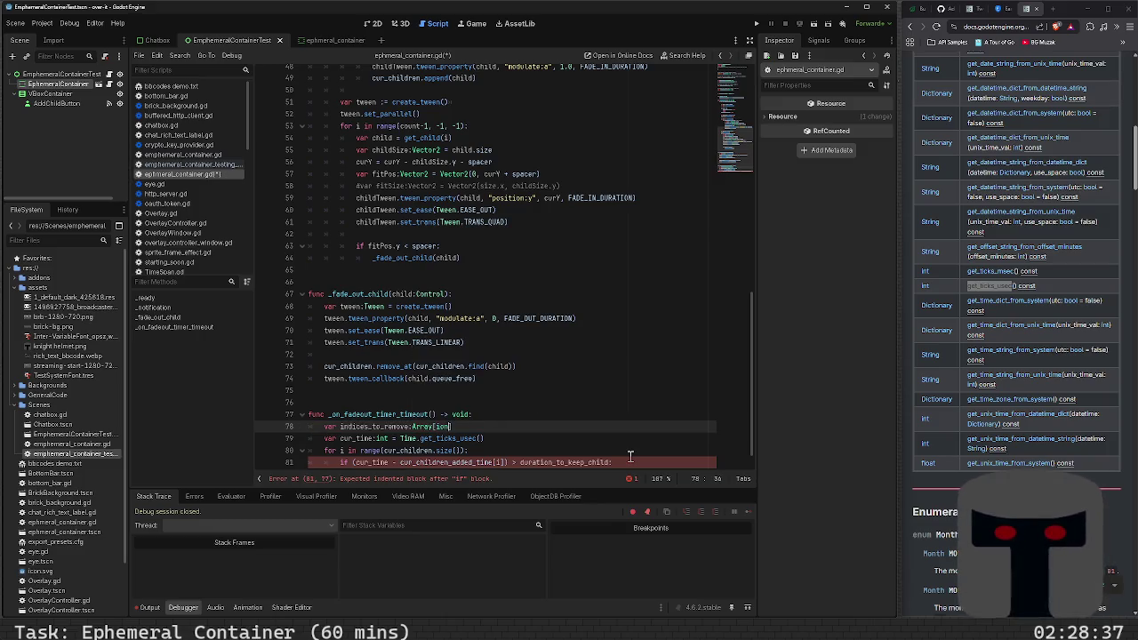
pyautogui.press('BackSpace')
pyautogui.press('BackSpace')
pyautogui.write('nt] = ')
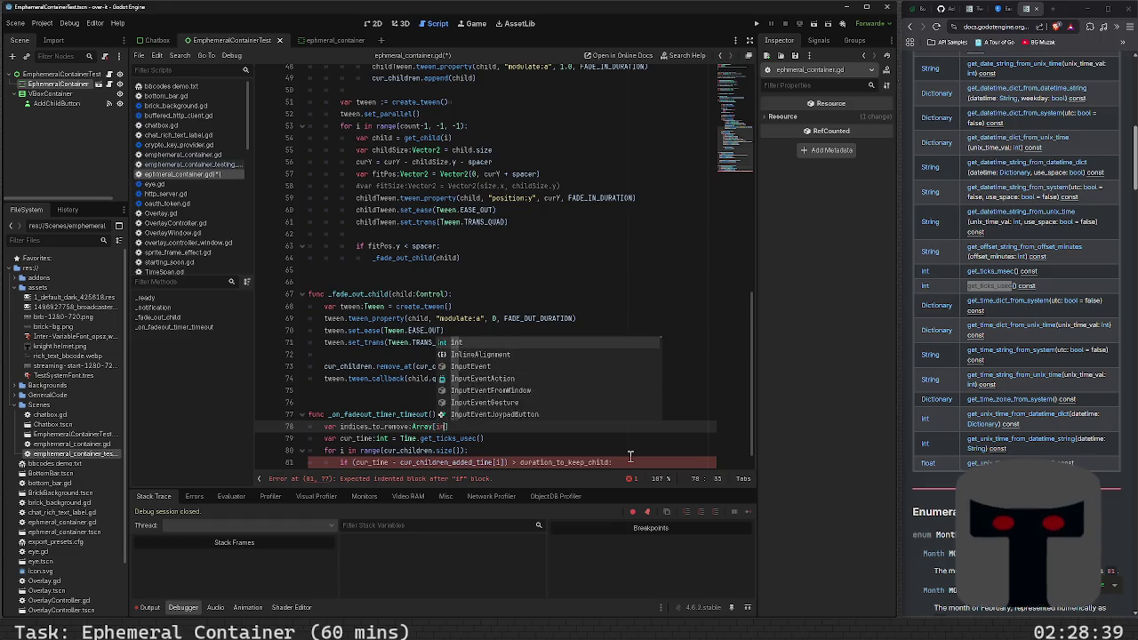
pyautogui.write('[')
pyautogui.press('End')
pyautogui.press('Return')
# - Begin the if body with indices_to_remove to clear the indented-block error
pyautogui.press('Down')
pyautogui.press('Down')
pyautogui.press('Down')
pyautogui.press('Down')
pyautogui.press('Down')
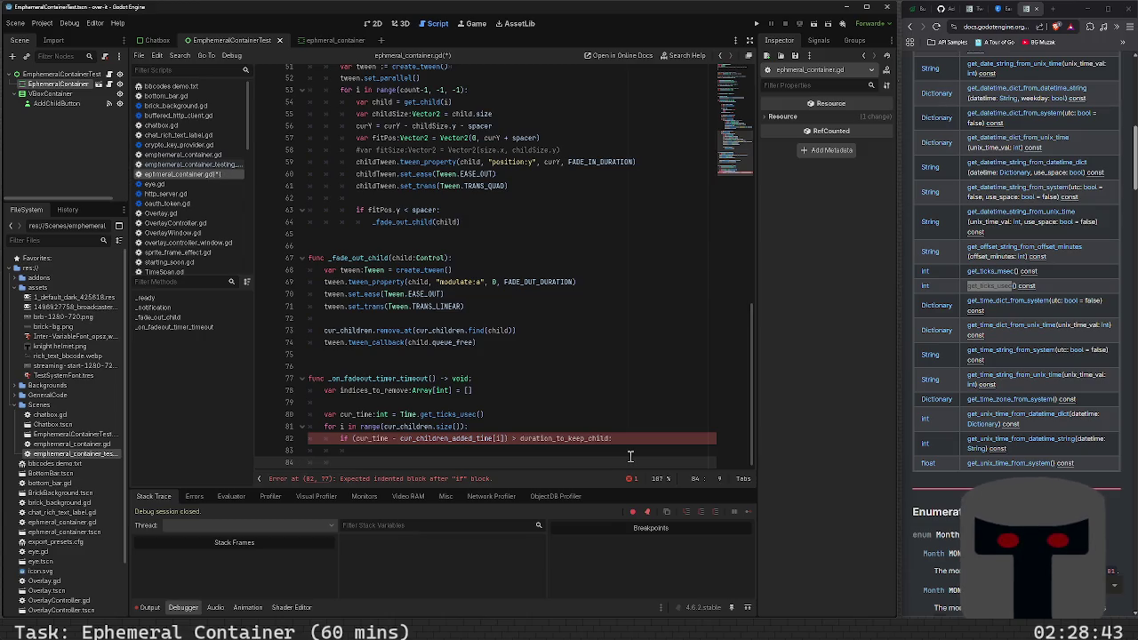
pyautogui.press('Up')
pyautogui.press('Tab')
pyautogui.write('indices.')
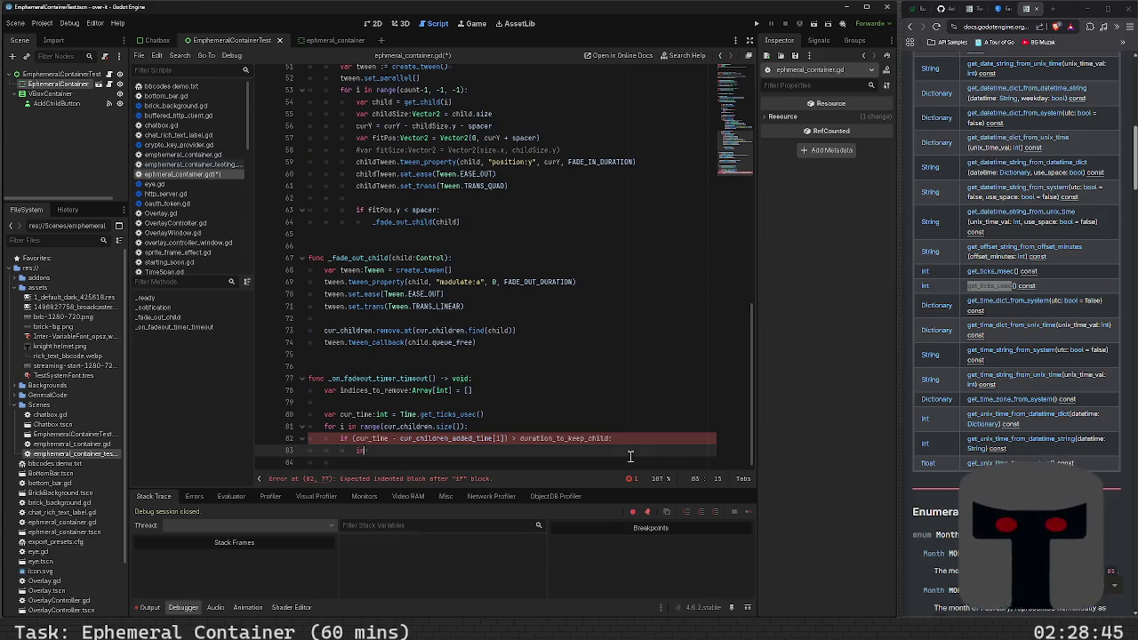
pyautogui.press('BackSpace')
pyautogui.write('_to_remove')
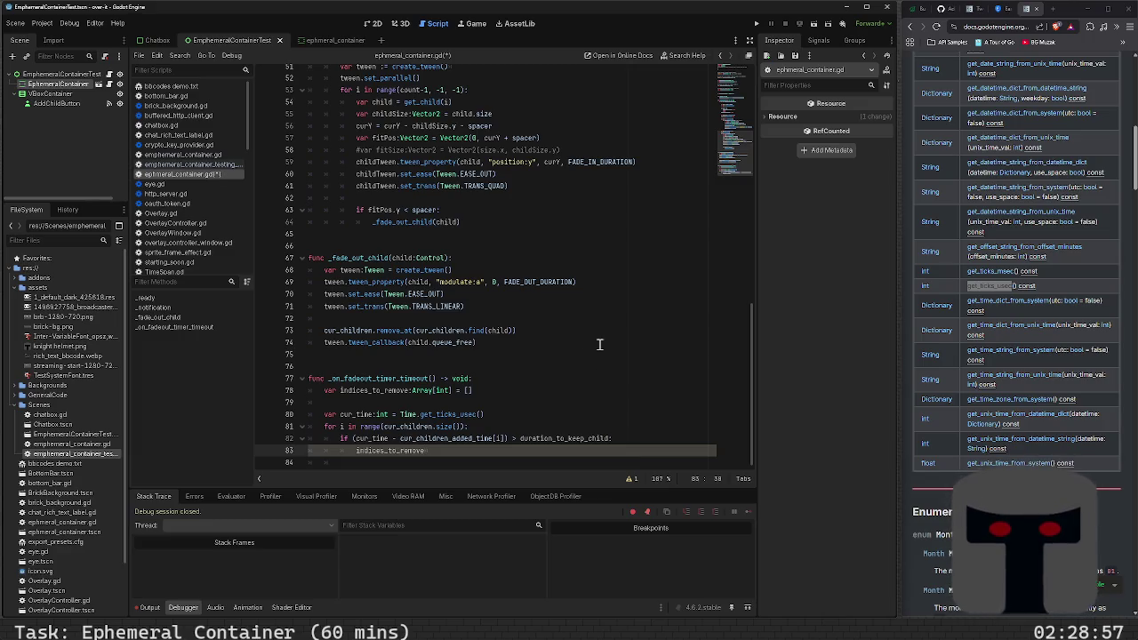
pyautogui.click(574, 335)
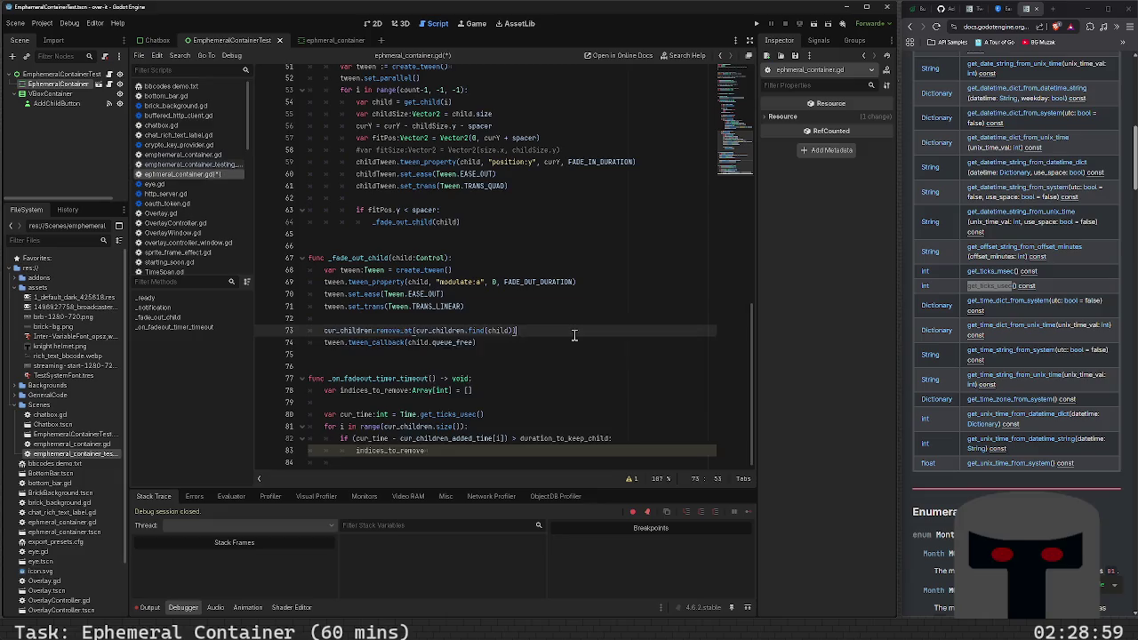
# - Add 'cur_children_added_time.remove_at(index)' below the cur_children removal line
pyautogui.press('Return')
pyautogui.write('dur')
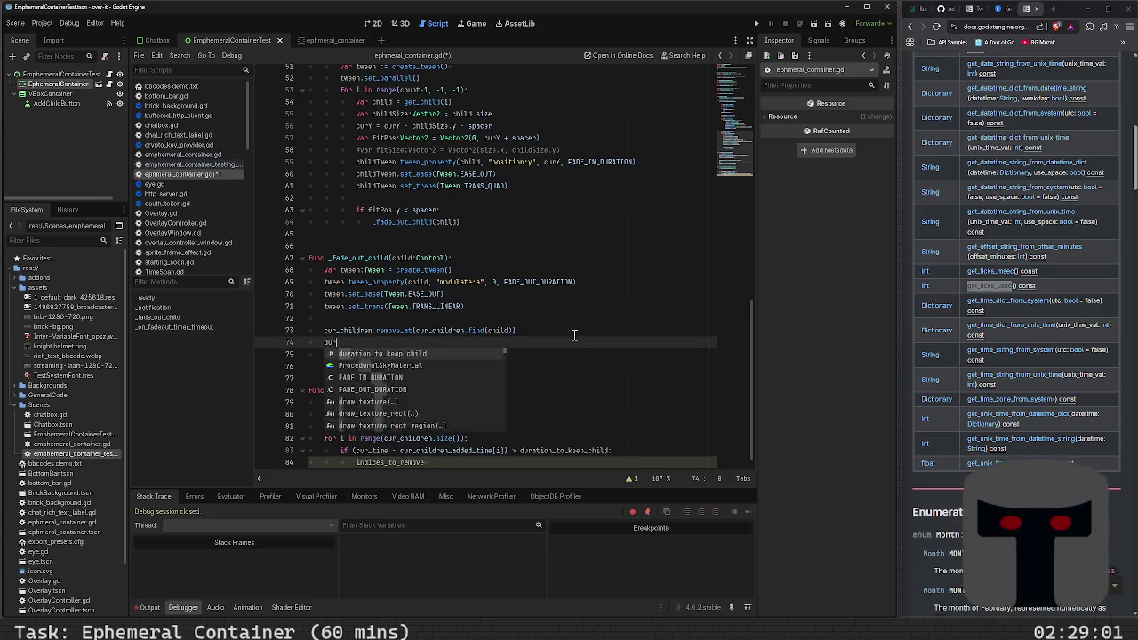
pyautogui.write('ation_to_')
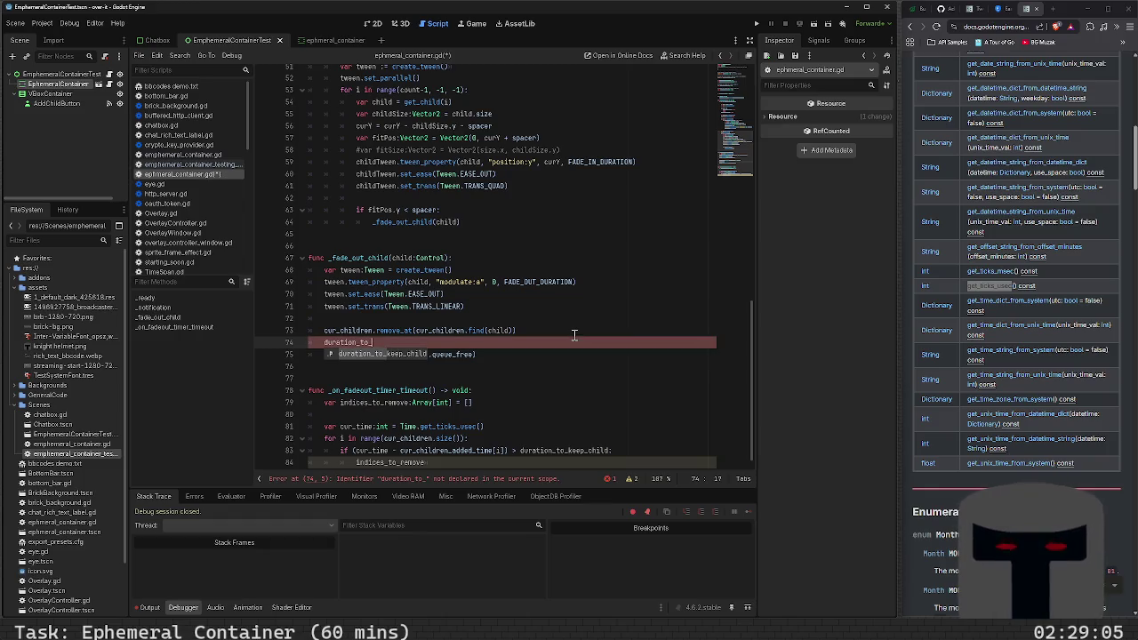
pyautogui.press('BackSpace')
pyautogui.press('BackSpace')
pyautogui.press('BackSpace')
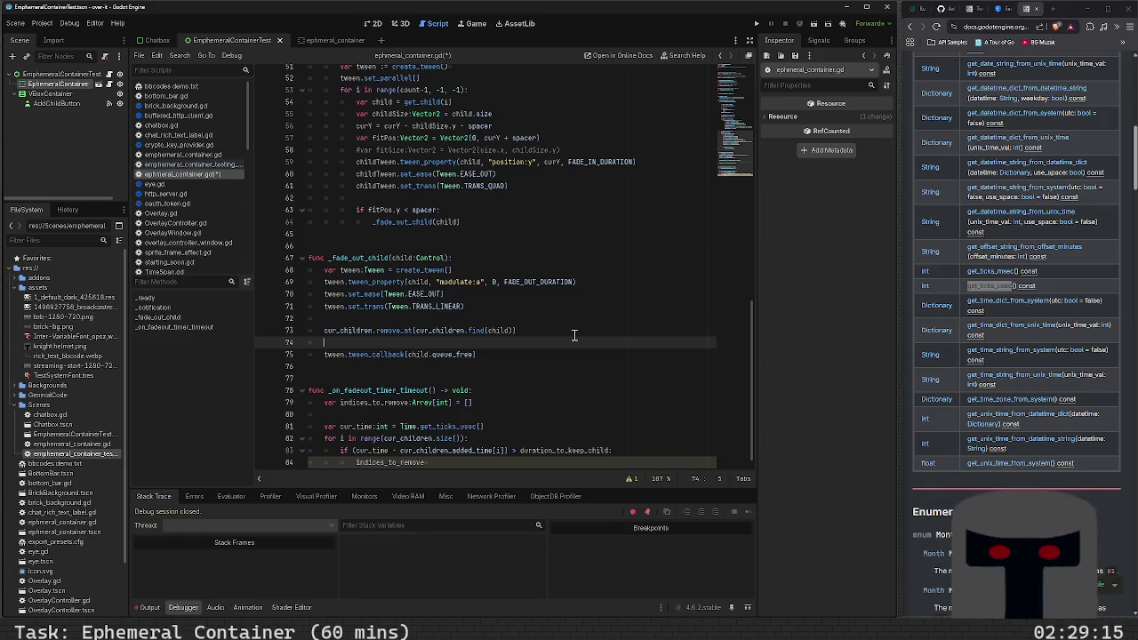
pyautogui.write('cur')
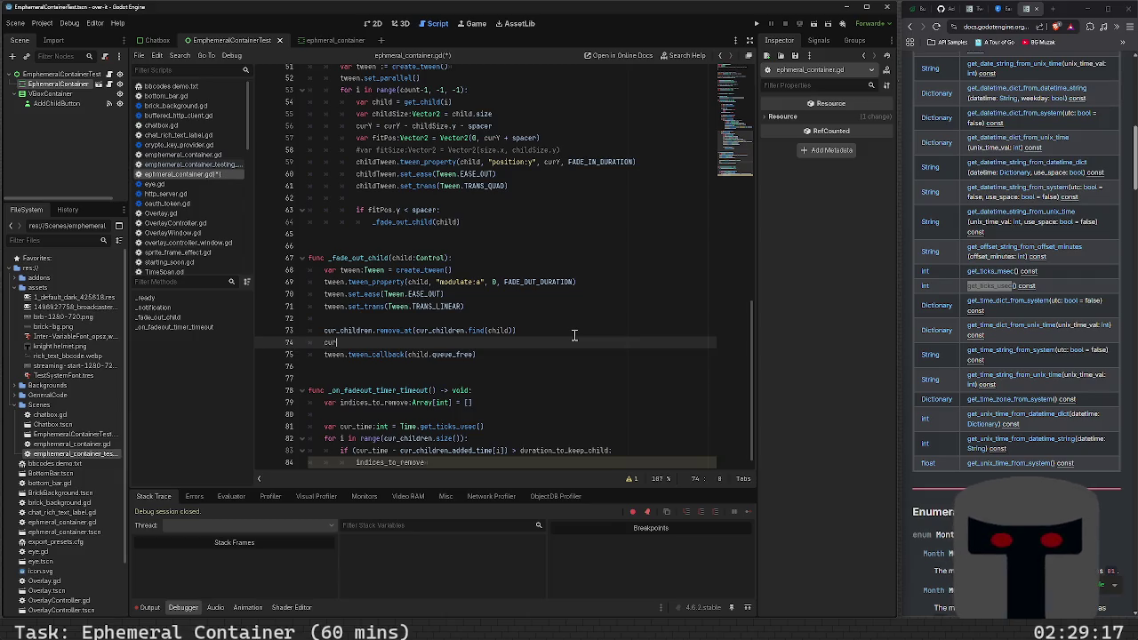
pyautogui.press('Down')
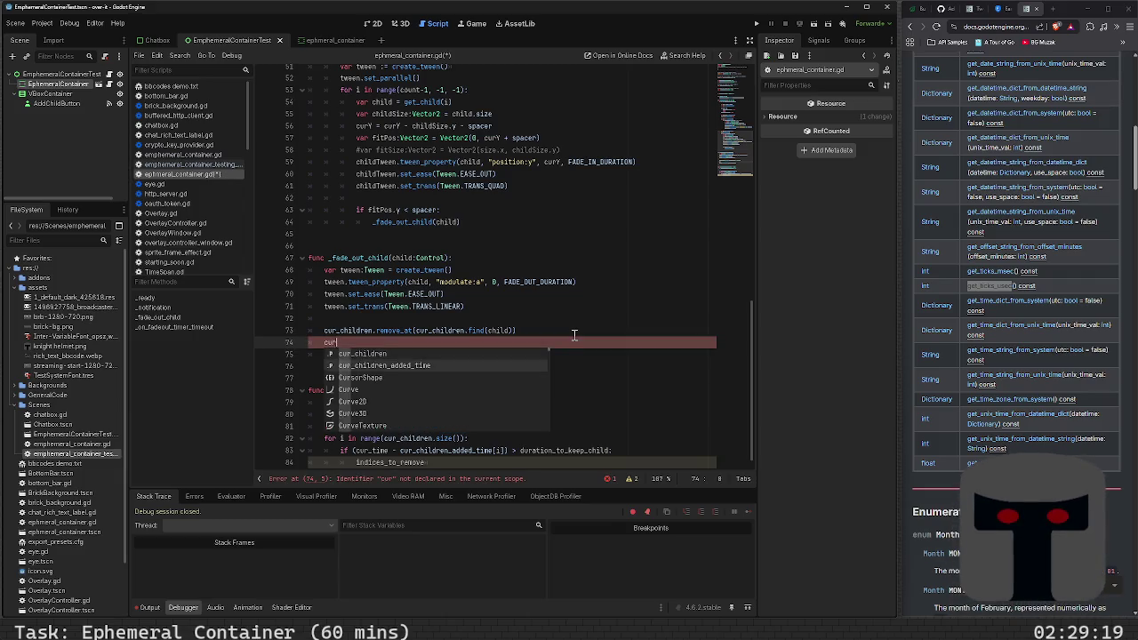
pyautogui.press('Return')
pyautogui.write('.remove_at')
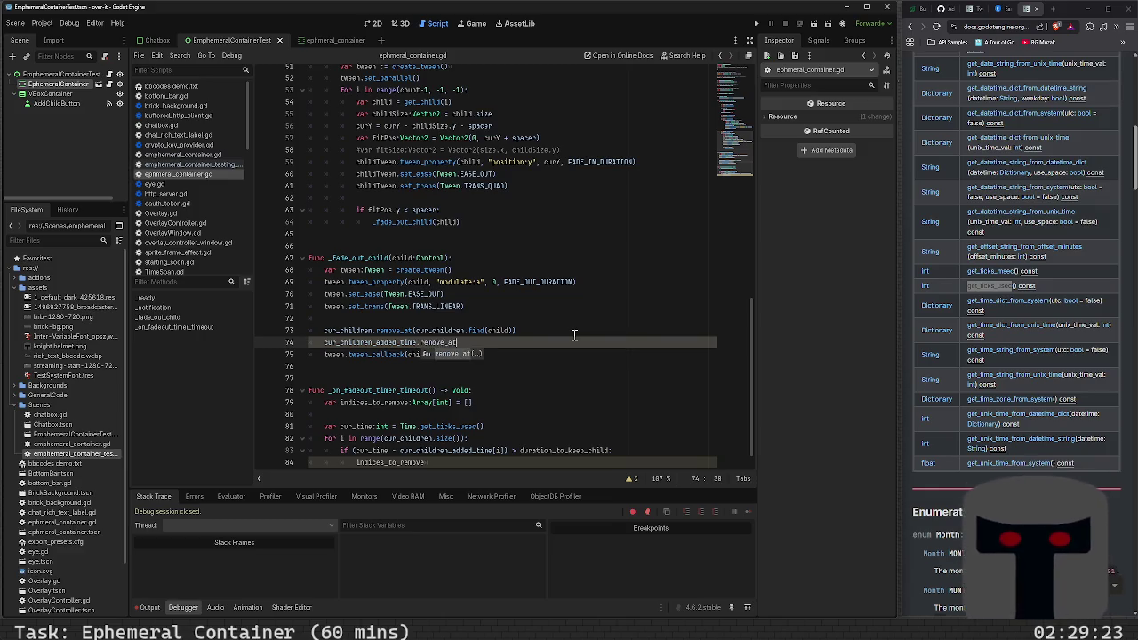
pyautogui.write('(index)')
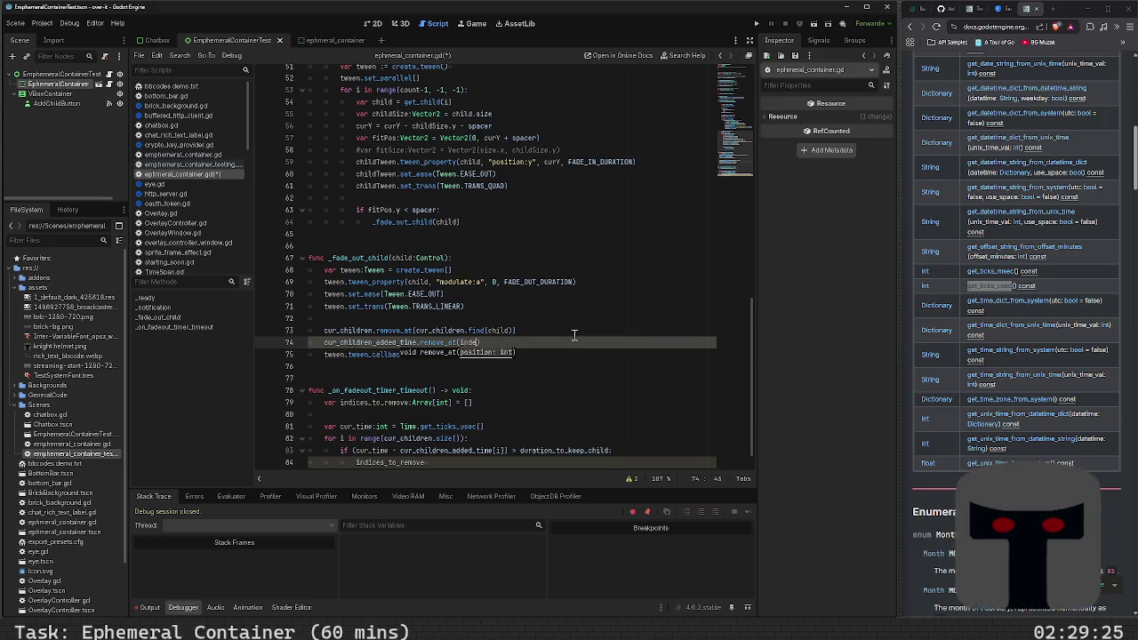
# - Move cur_children.find(child) into a new 'var index :=' declaration above
pyautogui.press('Up')
pyautogui.press('Left')
pyautogui.press('Left')
pyautogui.press('Left')
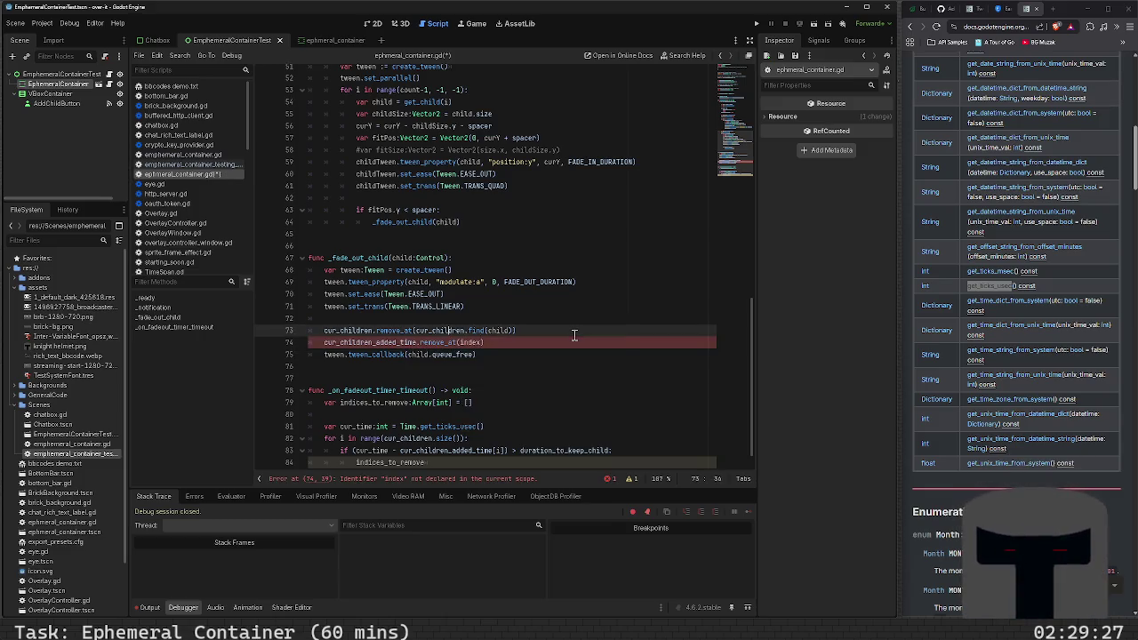
pyautogui.hotkey('shift', 'End')
pyautogui.hotkey('shift', 'Left')
pyautogui.hotkey('ctrl', 'x')
pyautogui.hotkey('ctrl', 'shift', 'Return')
pyautogui.write('var index')
pyautogui.press('BackSpace')
pyautogui.write(':=')
pyautogui.hotkey('ctrl', 'v')
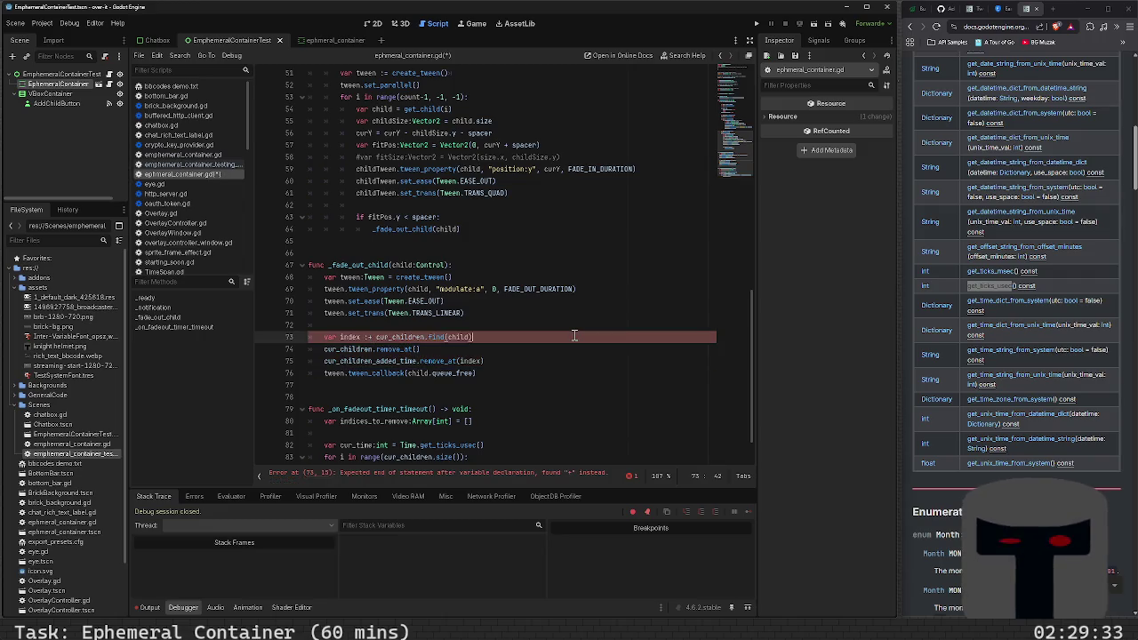
# - Make cur_children.remove_at use index, add a blank line, and save
pyautogui.press('Down')
pyautogui.press('Left')
pyautogui.write('index')
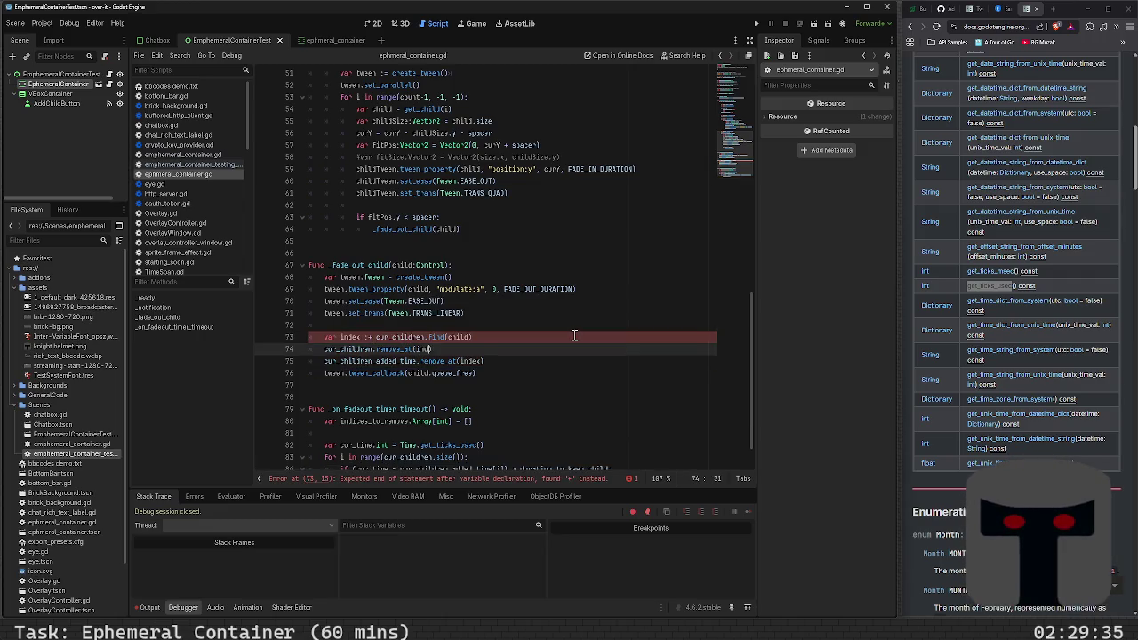
pyautogui.hotkey('ctrl', 's')
pyautogui.press('Escape')
pyautogui.press('Down')
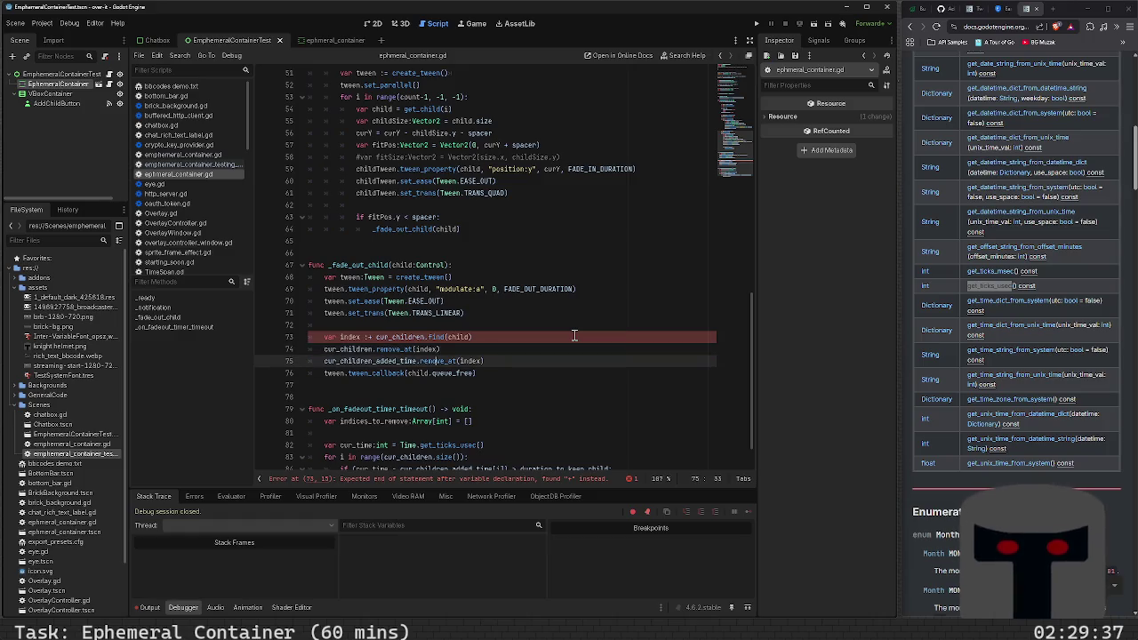
pyautogui.press('Return')
pyautogui.press('Up')
pyautogui.press('Up')
pyautogui.press('Up')
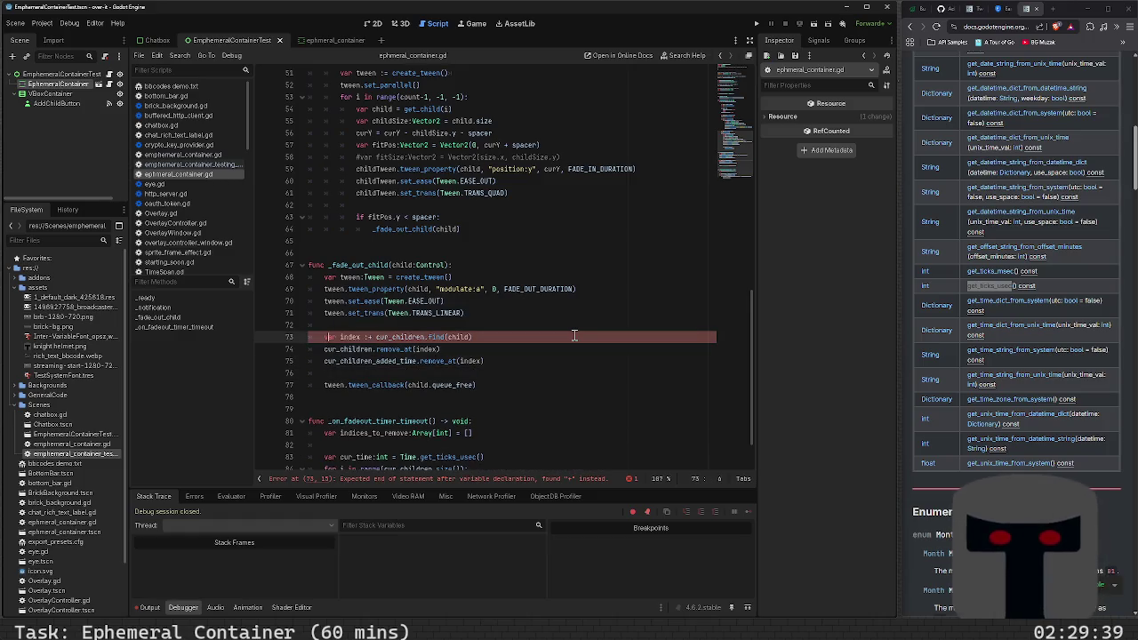
pyautogui.write('=')
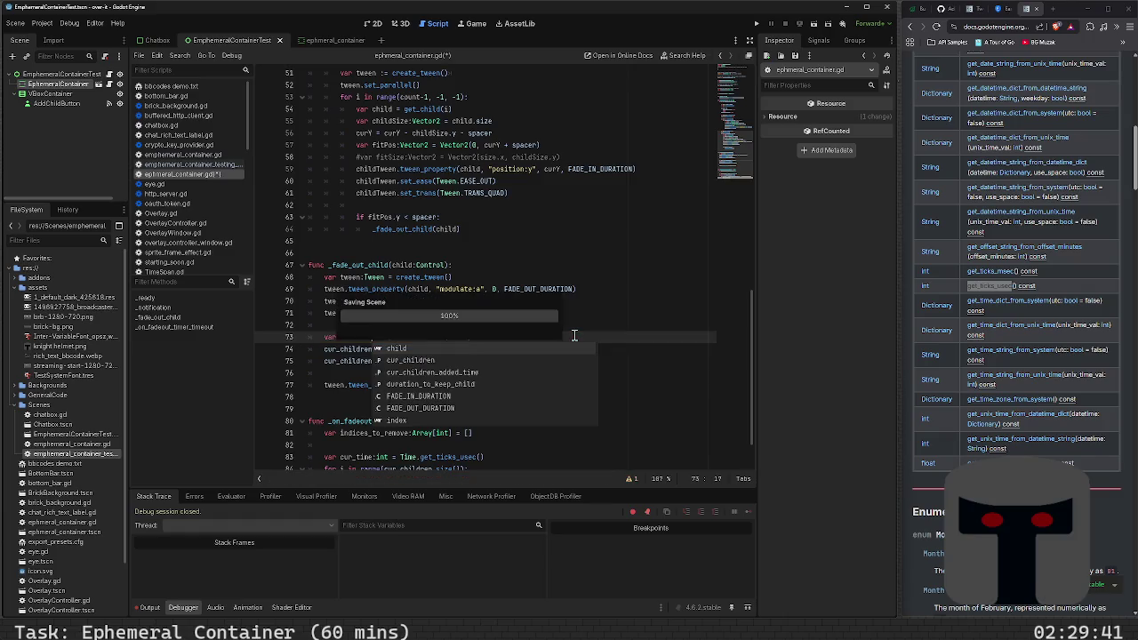
pyautogui.press('Escape')
pyautogui.press('Down')
pyautogui.press('Down')
pyautogui.press('Down')
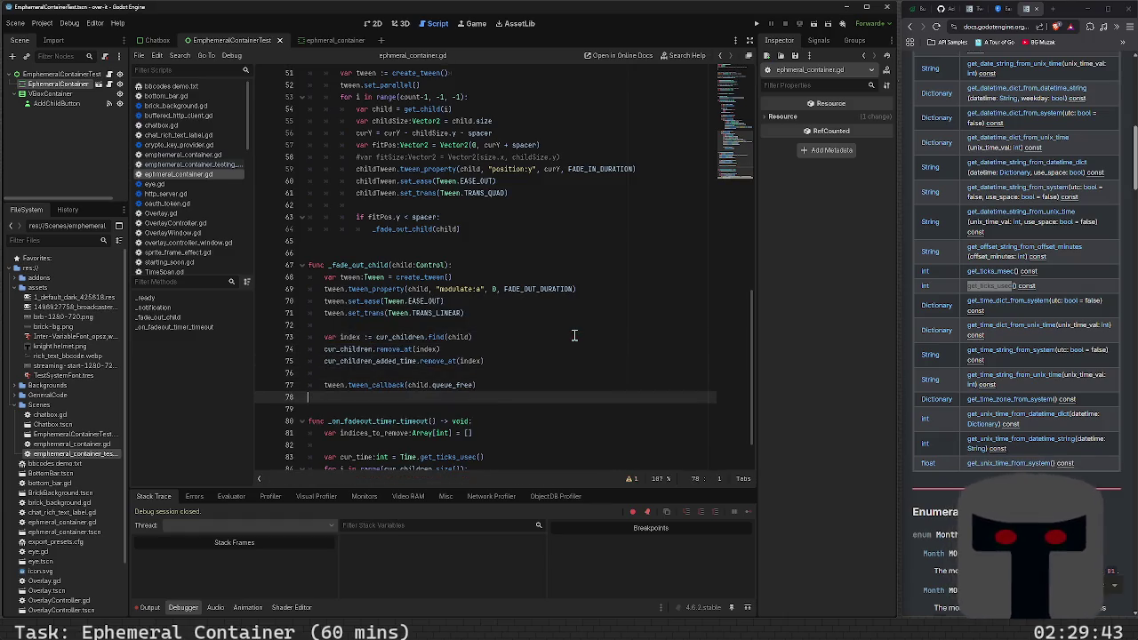
# - Retype the unfinished if-body line as indices_to_remove
pyautogui.press('Down')
pyautogui.press('Down')
pyautogui.press('Down')
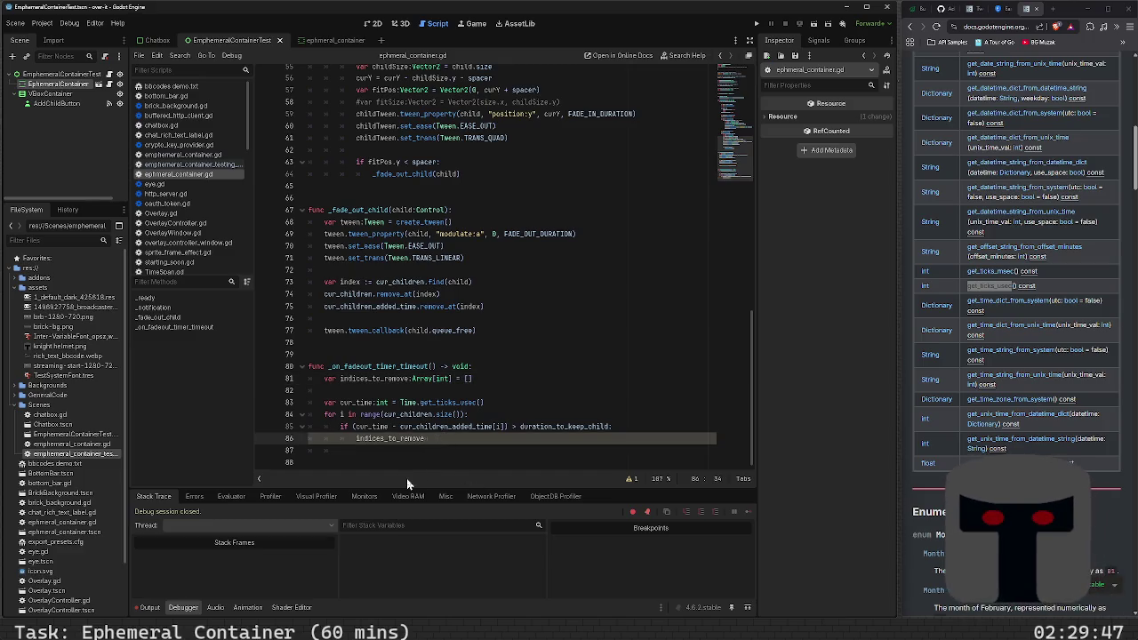
pyautogui.write('.')
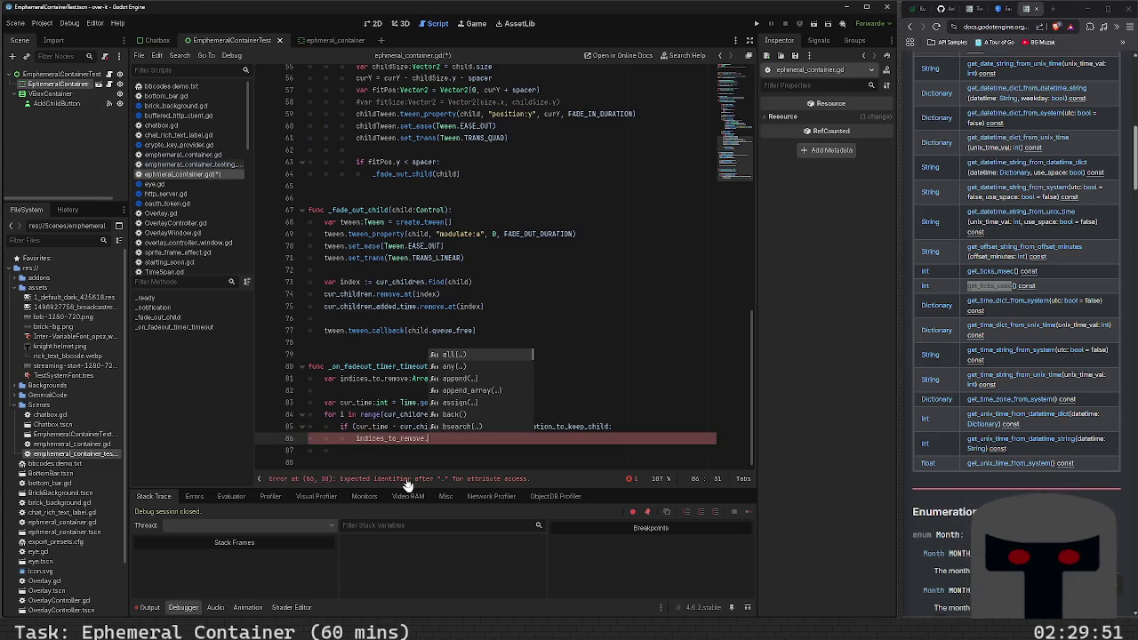
pyautogui.press('BackSpace')
pyautogui.press('BackSpace')
pyautogui.press('BackSpace')
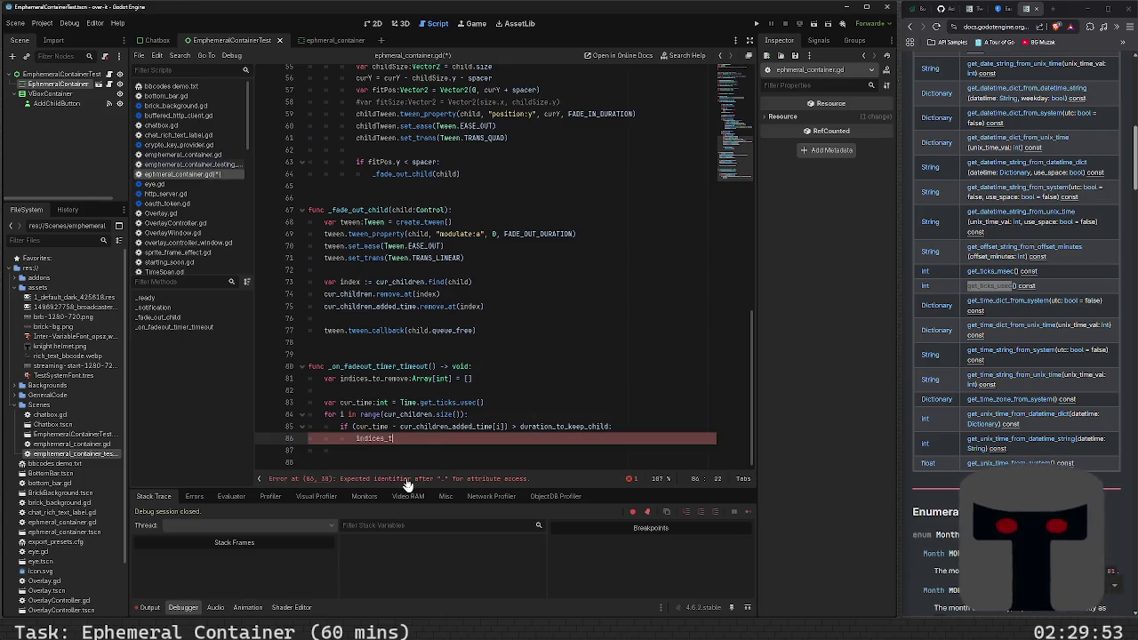
pyautogui.press('BackSpace')
pyautogui.press('BackSpace')
pyautogui.press('BackSpace')
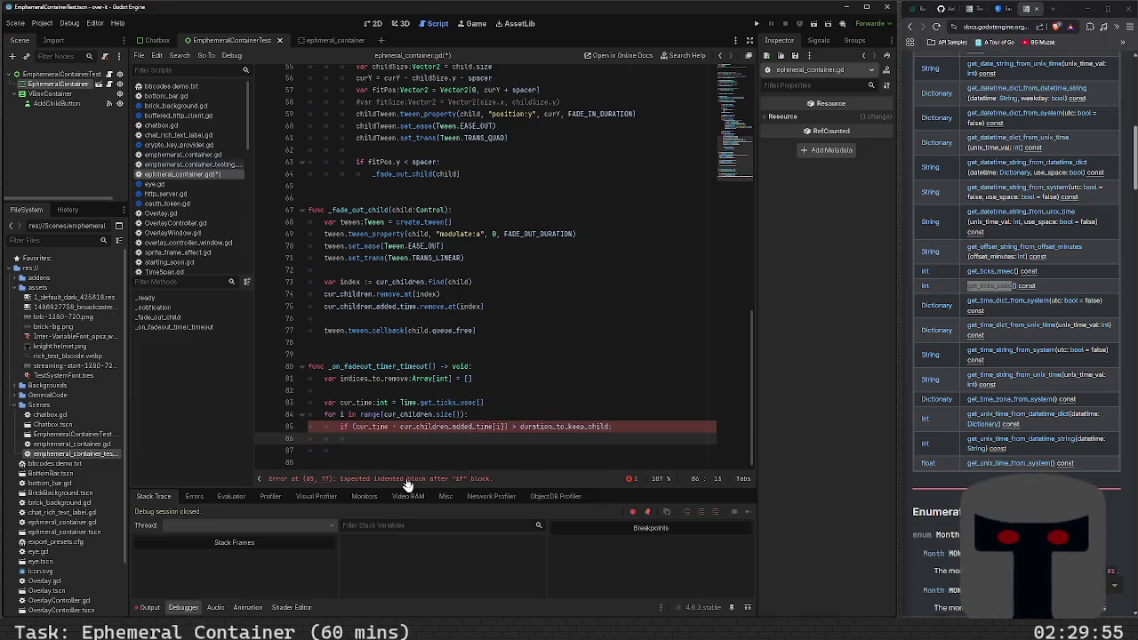
pyautogui.write('in')
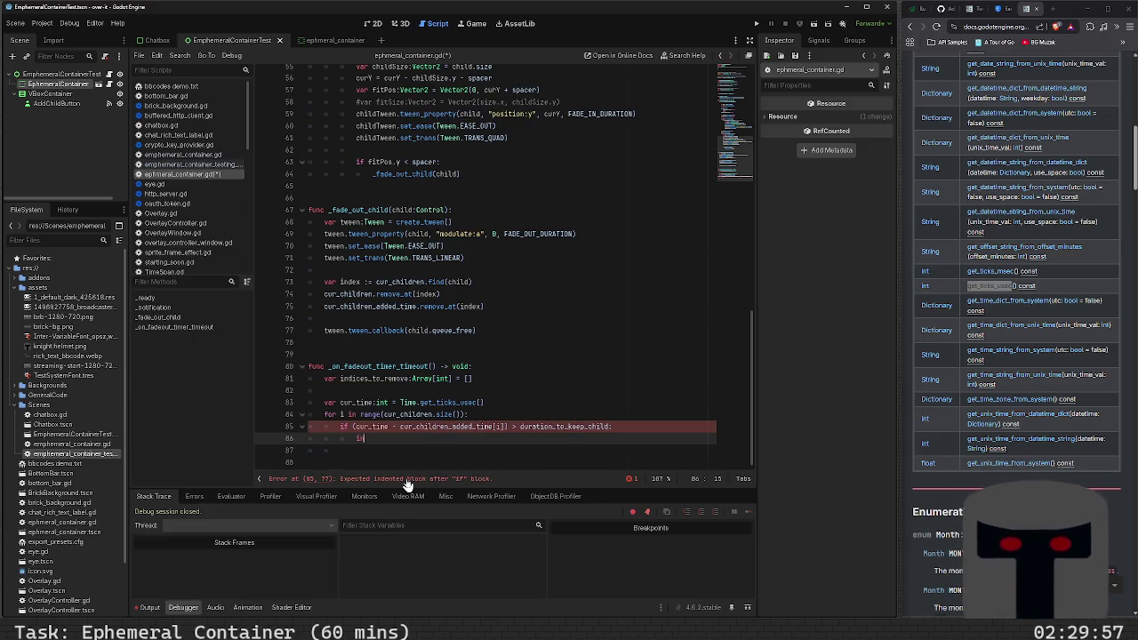
pyautogui.press('Return')
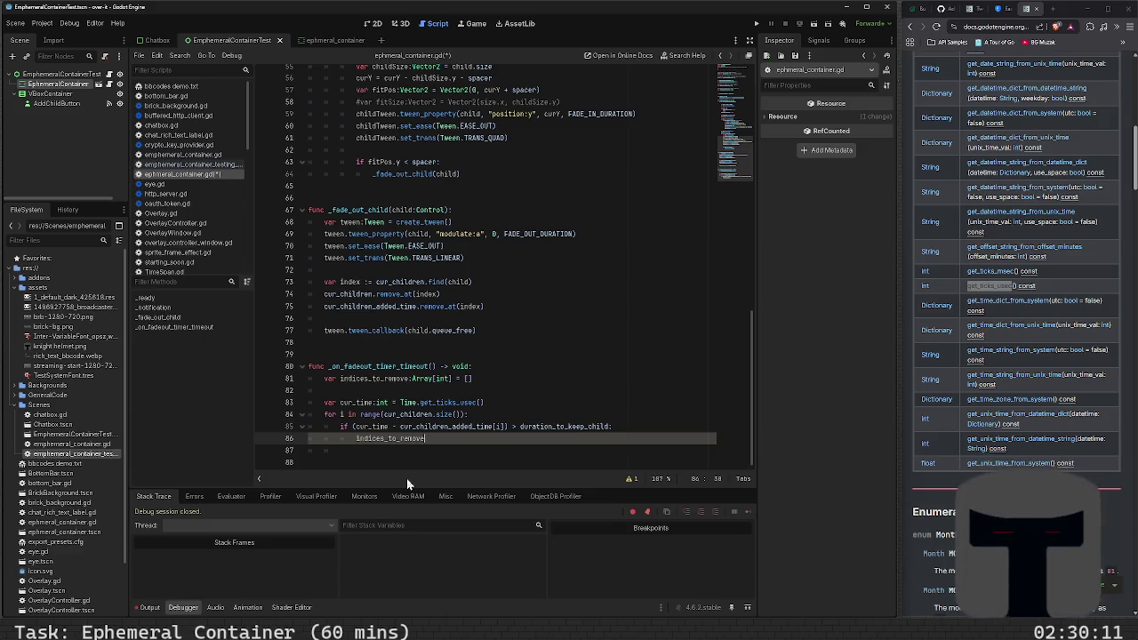
# - Replace that line with _fade_out_child(cur_children[i]) and save the script
pyautogui.hotkey('ctrl', 'shift', 'Left')
pyautogui.press('BackSpace')
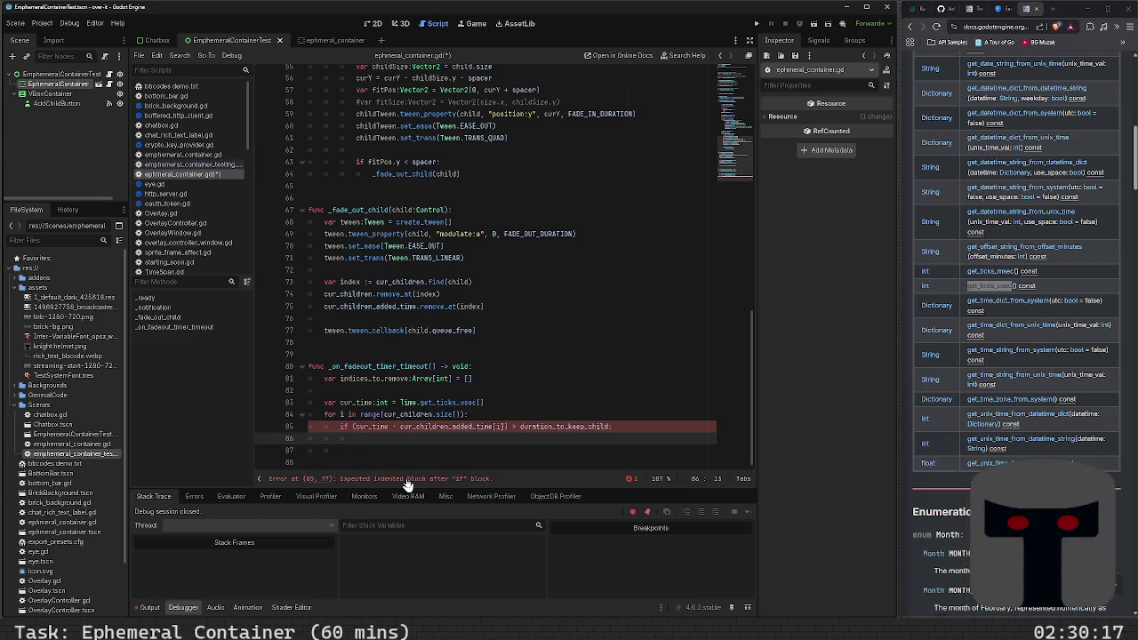
pyautogui.write('cur_')
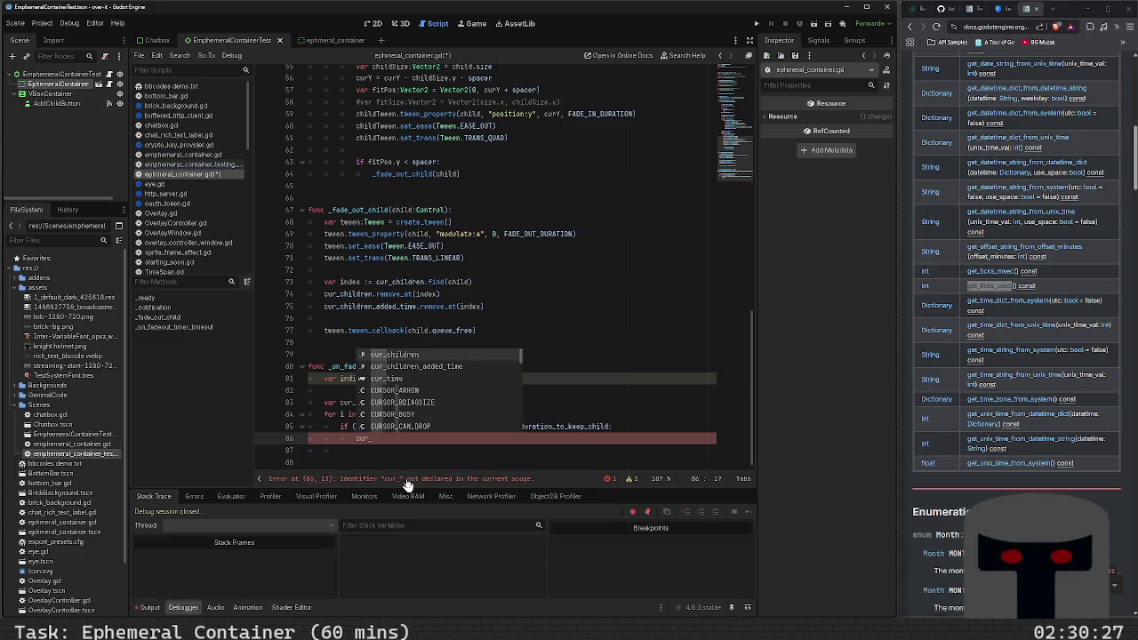
pyautogui.press('BackSpace')
pyautogui.press('BackSpace')
pyautogui.press('BackSpace')
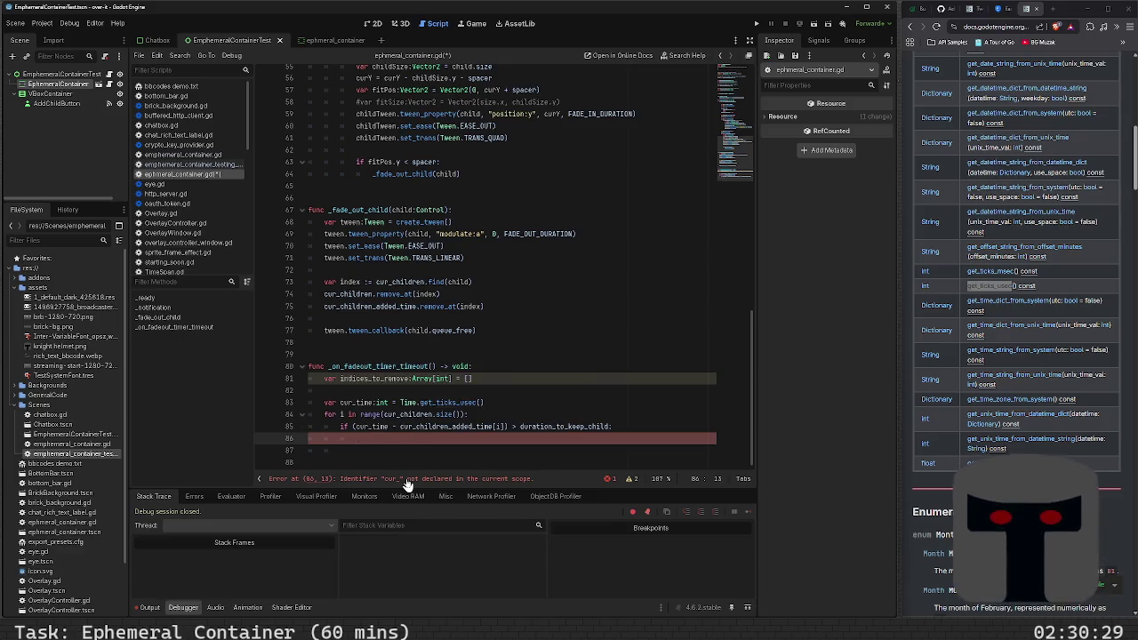
pyautogui.write('_fad')
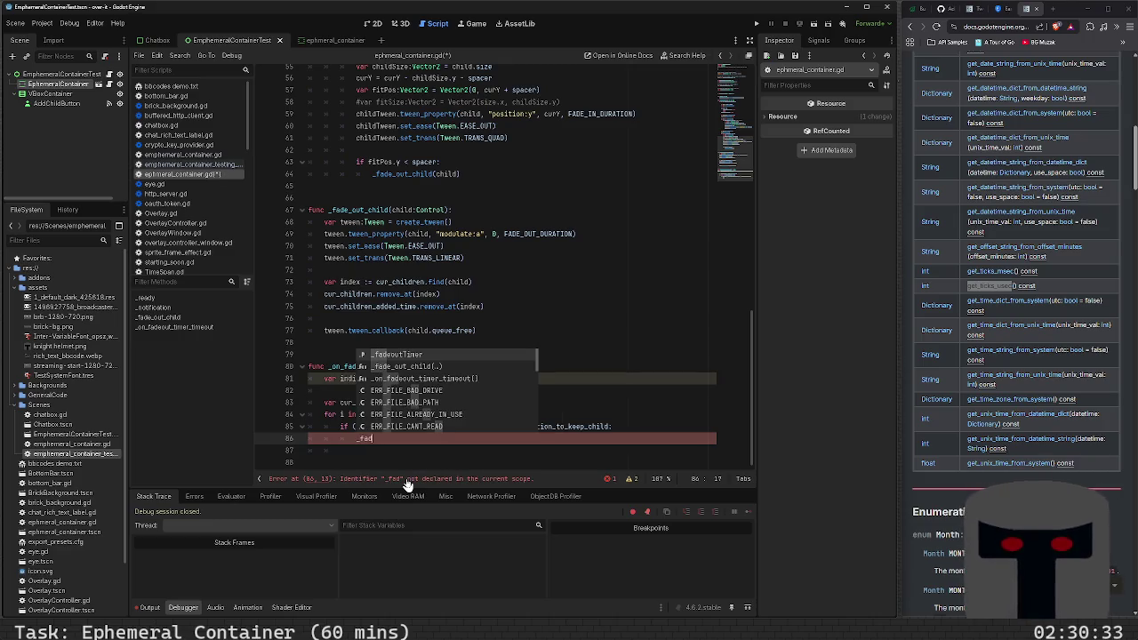
pyautogui.press('Down')
pyautogui.press('Return')
pyautogui.write('_c')
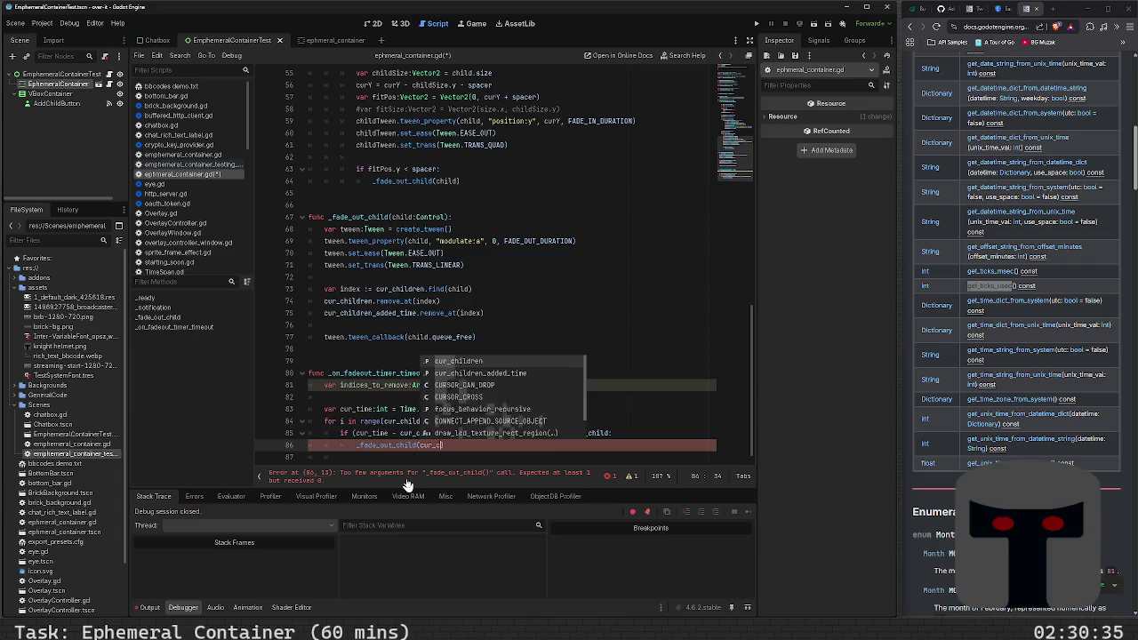
pyautogui.write('hildren.')
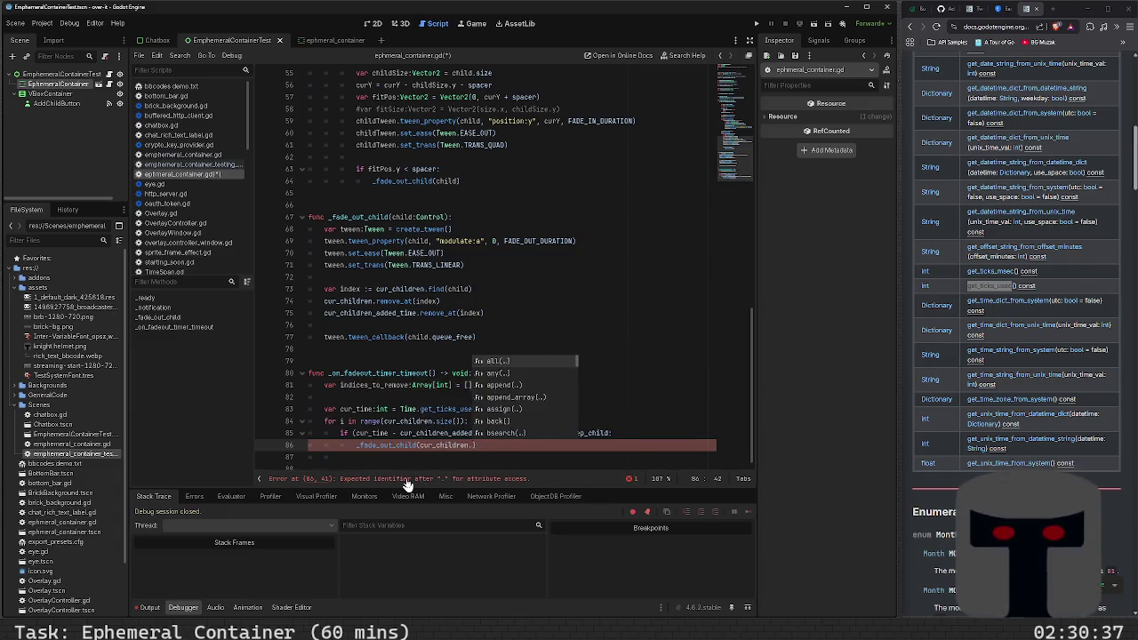
pyautogui.press('BackSpace')
pyautogui.write('[i]')
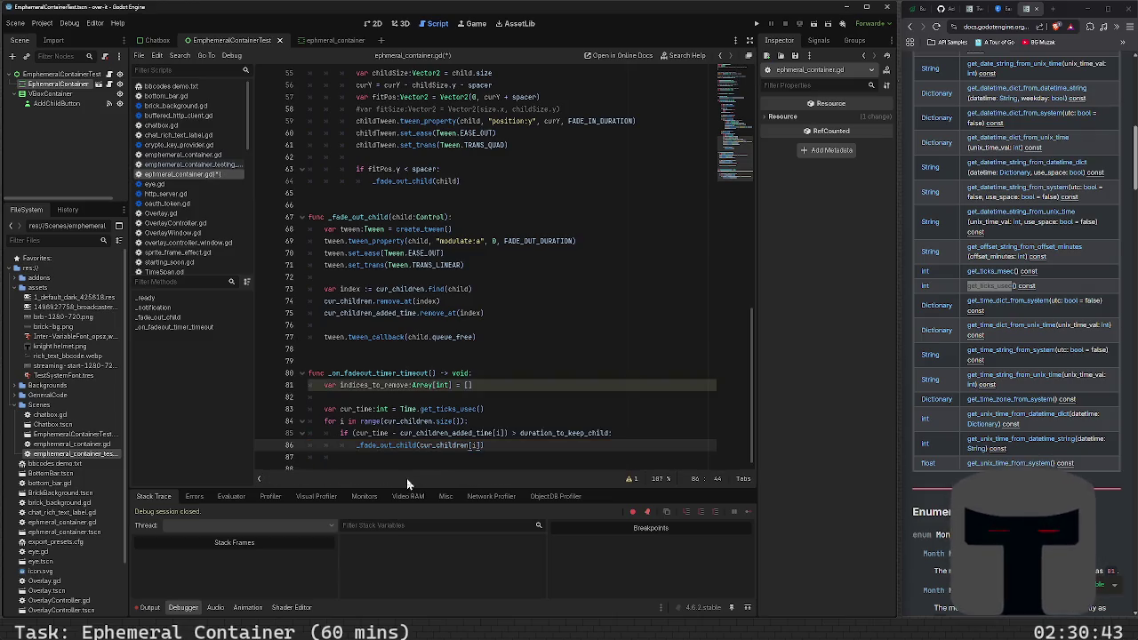
pyautogui.hotkey('ctrl', 's')
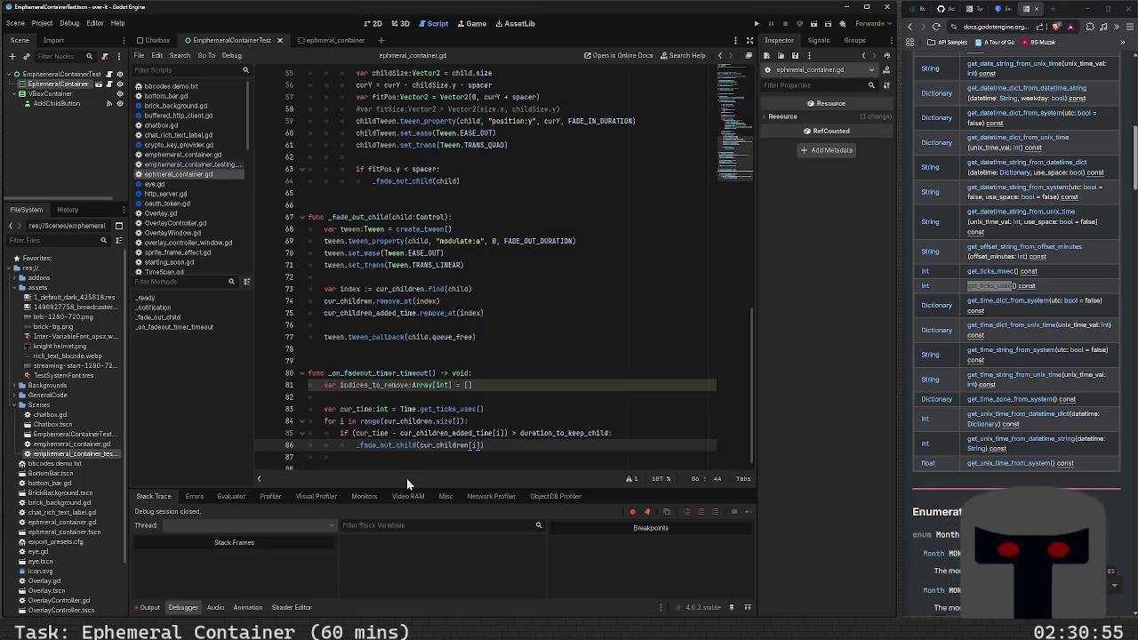
pyautogui.press('Up')
pyautogui.press('Up')
pyautogui.press('Up')
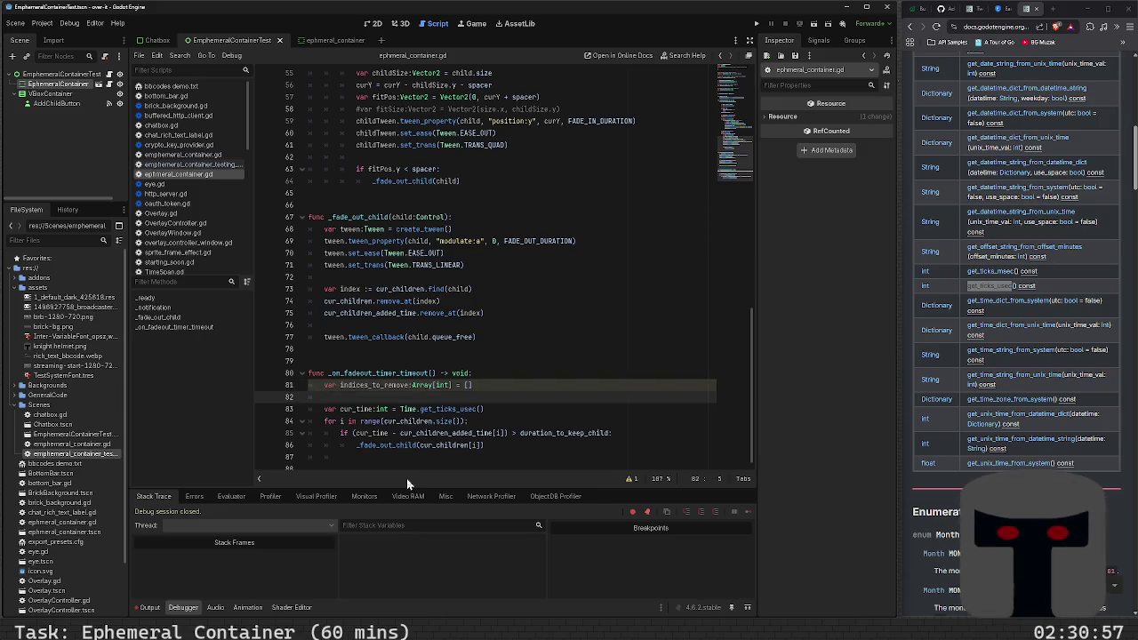
pyautogui.hotkey('shift', 'Left')
pyautogui.hotkey('shift', 'Left')
# - Delete the unused indices_to_remove declaration
pyautogui.hotkey('shift', 'Home')
pyautogui.press('BackSpace')
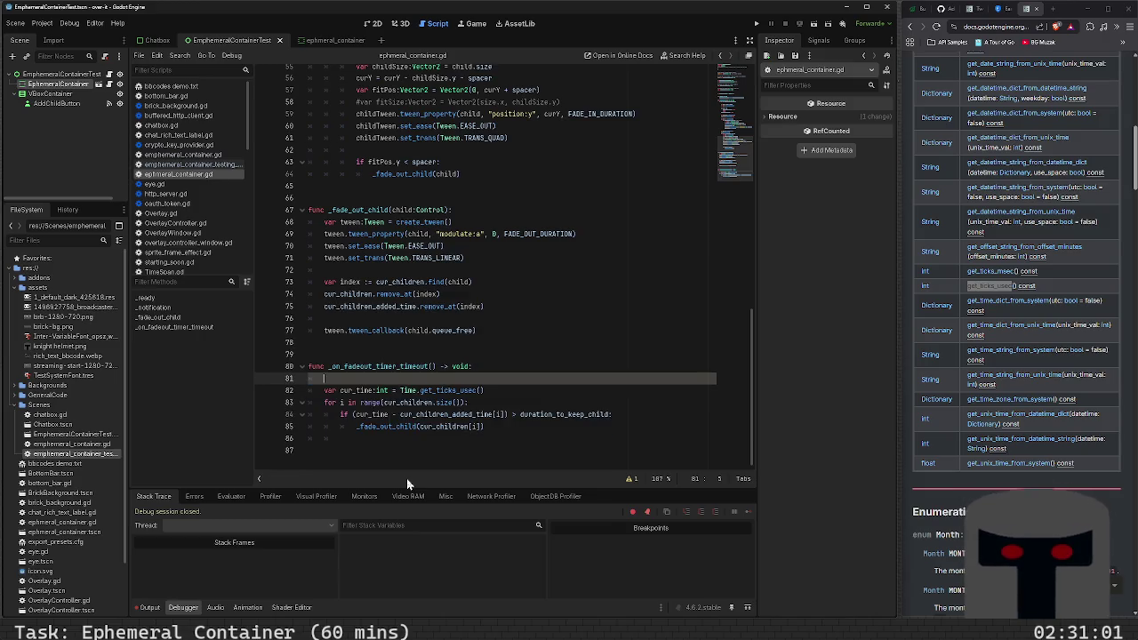
pyautogui.scroll(1, 407, 479)
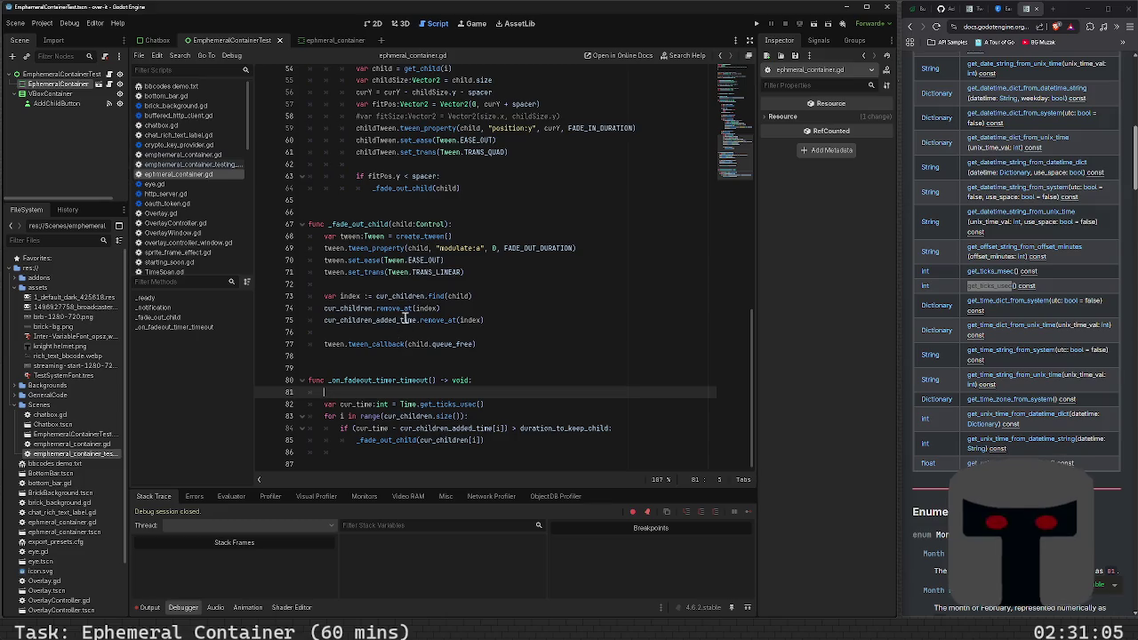
pyautogui.scroll(5, 451, 313)
pyautogui.scroll(13, 451, 313)
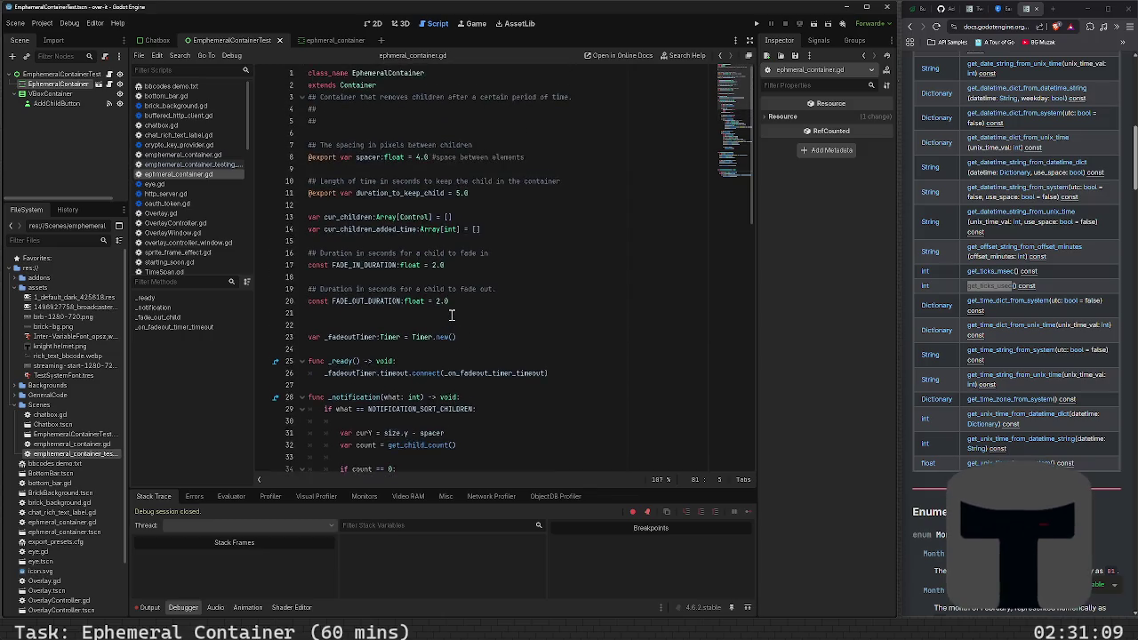
pyautogui.scroll(-1, 451, 314)
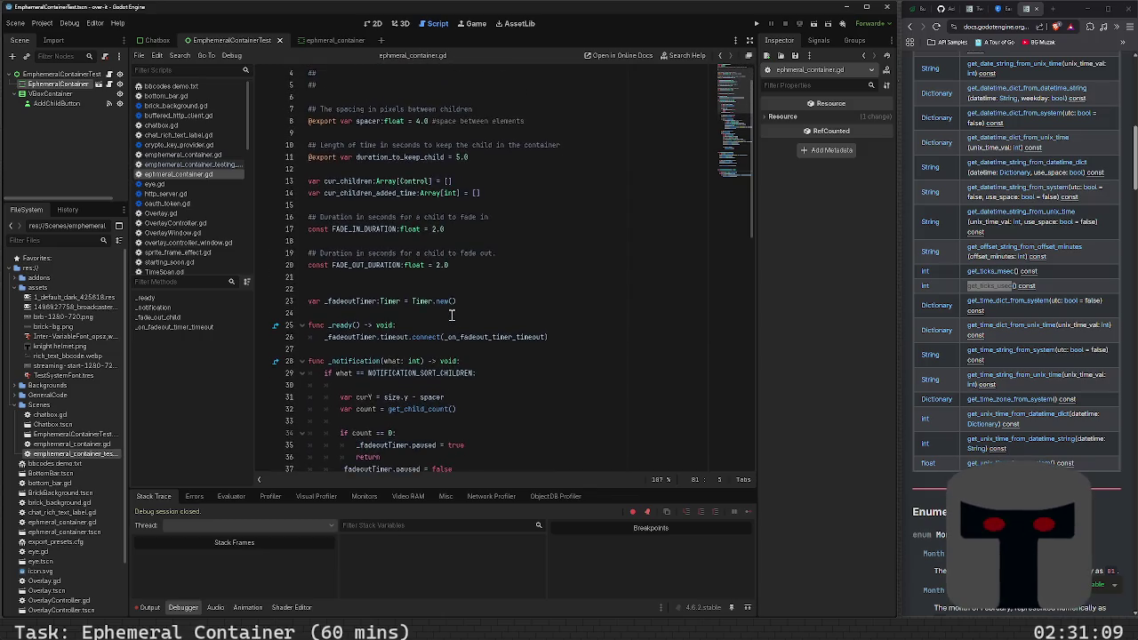
# - Replace all cur_children with _cur_children, matching case and whole words
pyautogui.click(327, 184)
pyautogui.doubleClick(361, 183)
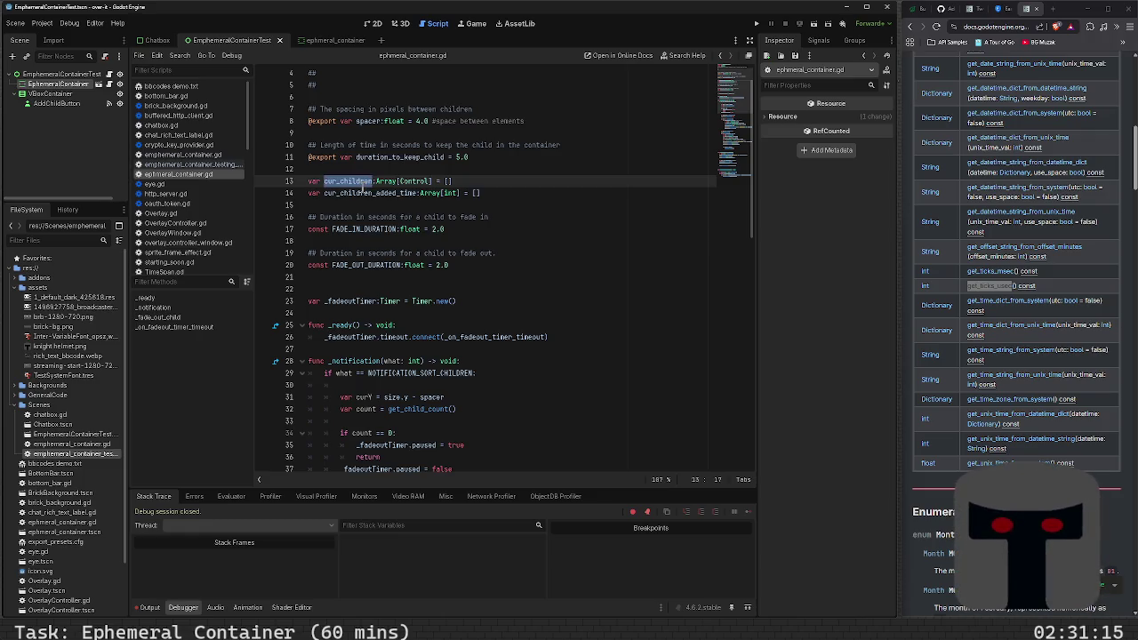
pyautogui.hotkey('ctrl', 'f')
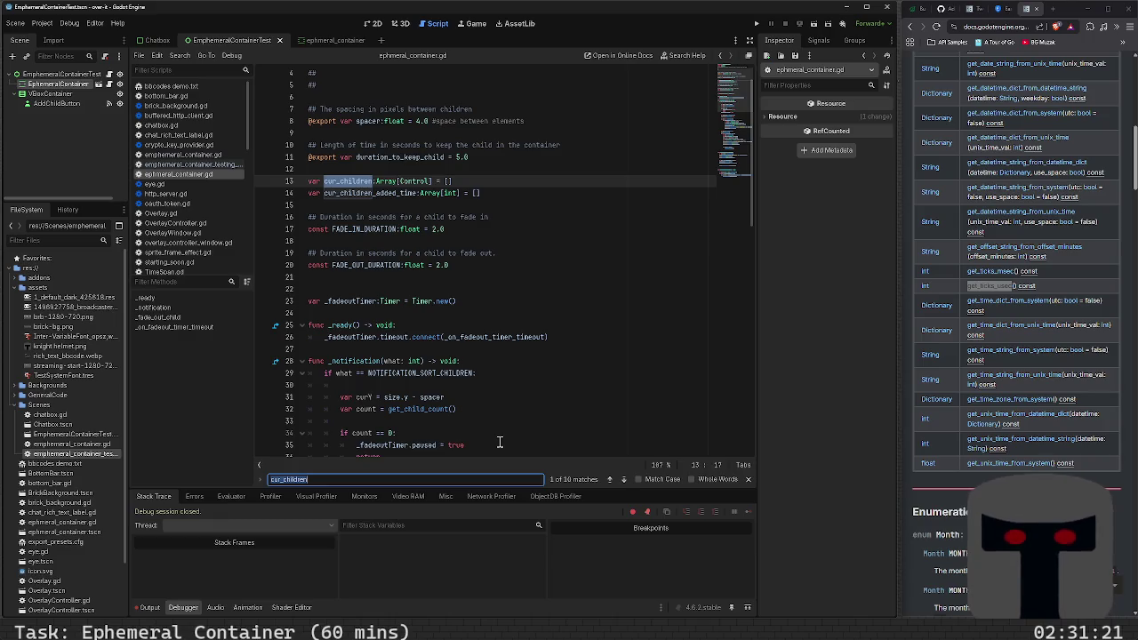
pyautogui.hotkey('ctrl', 'r')
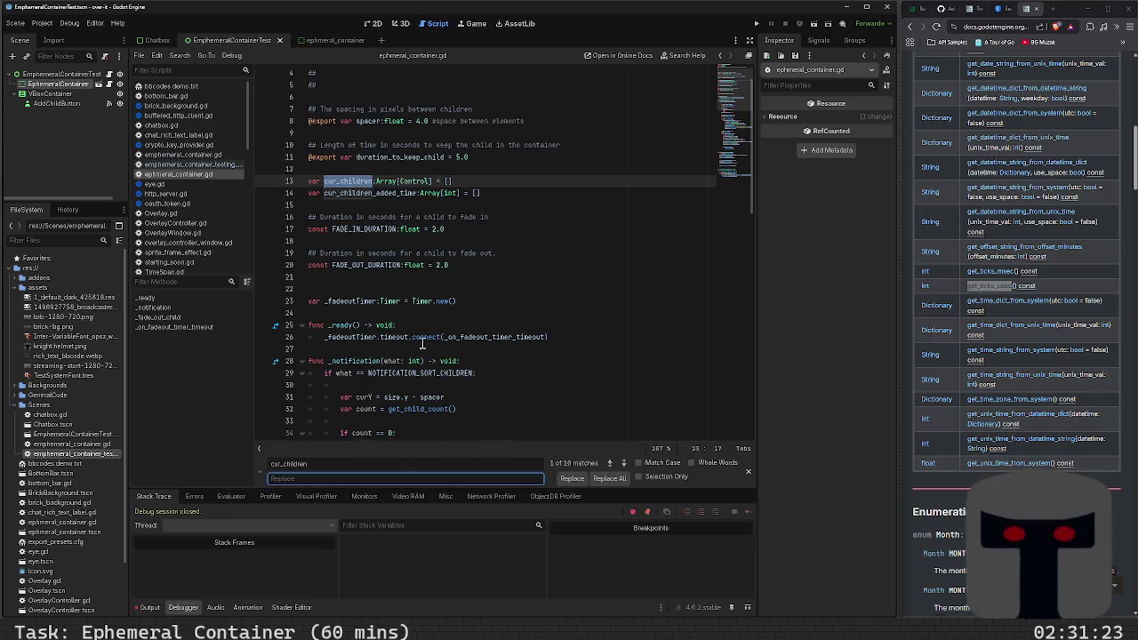
pyautogui.write('l')
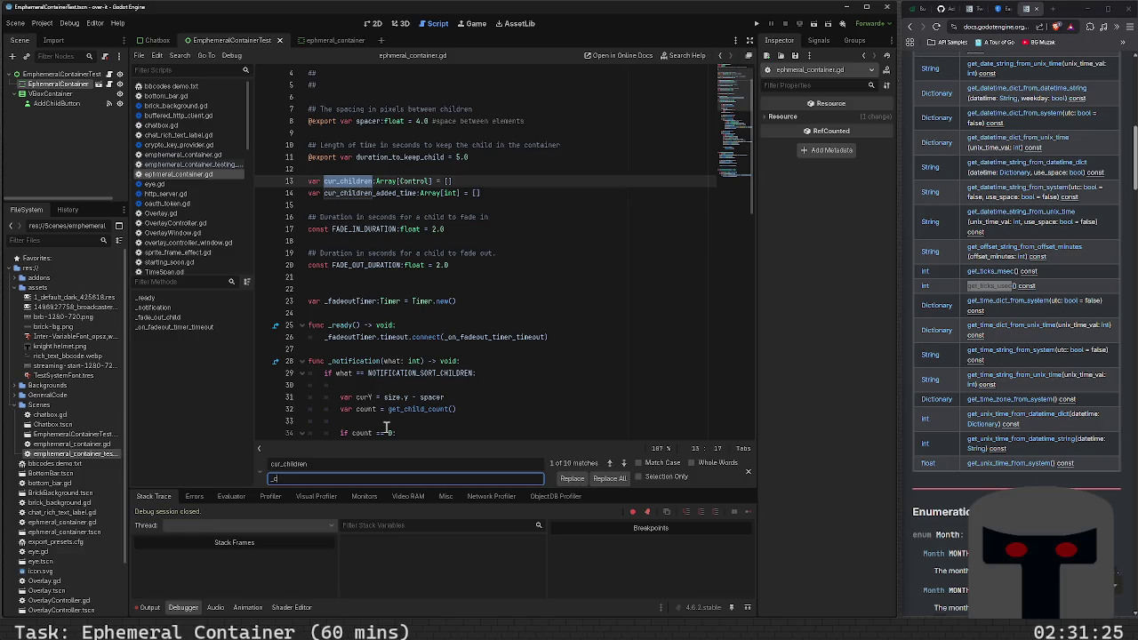
pyautogui.write('_children')
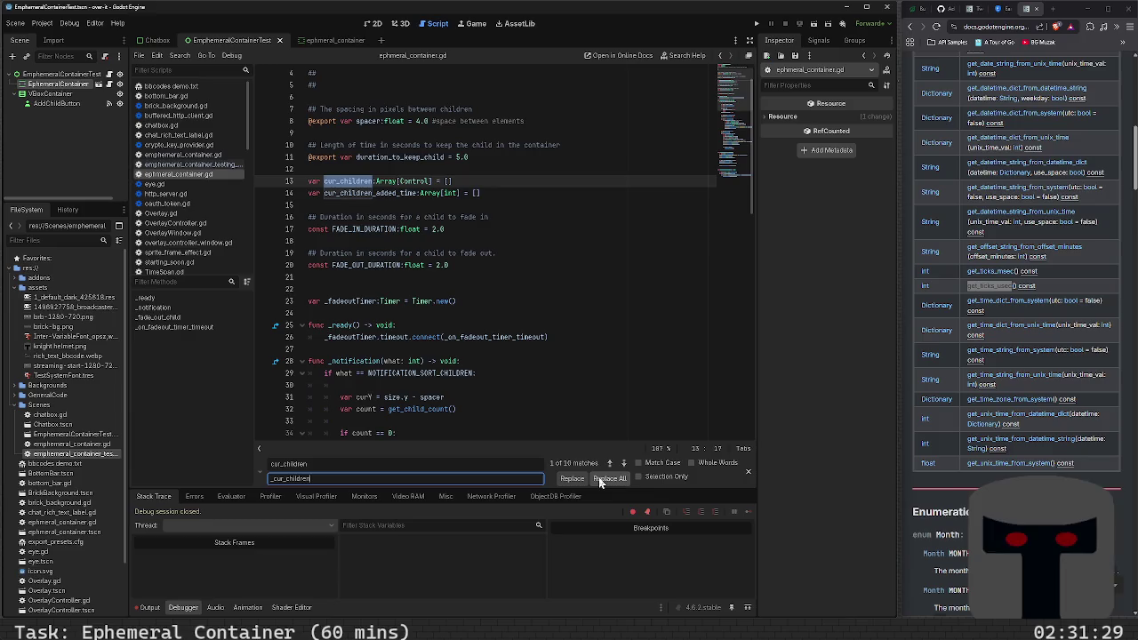
pyautogui.click(638, 463)
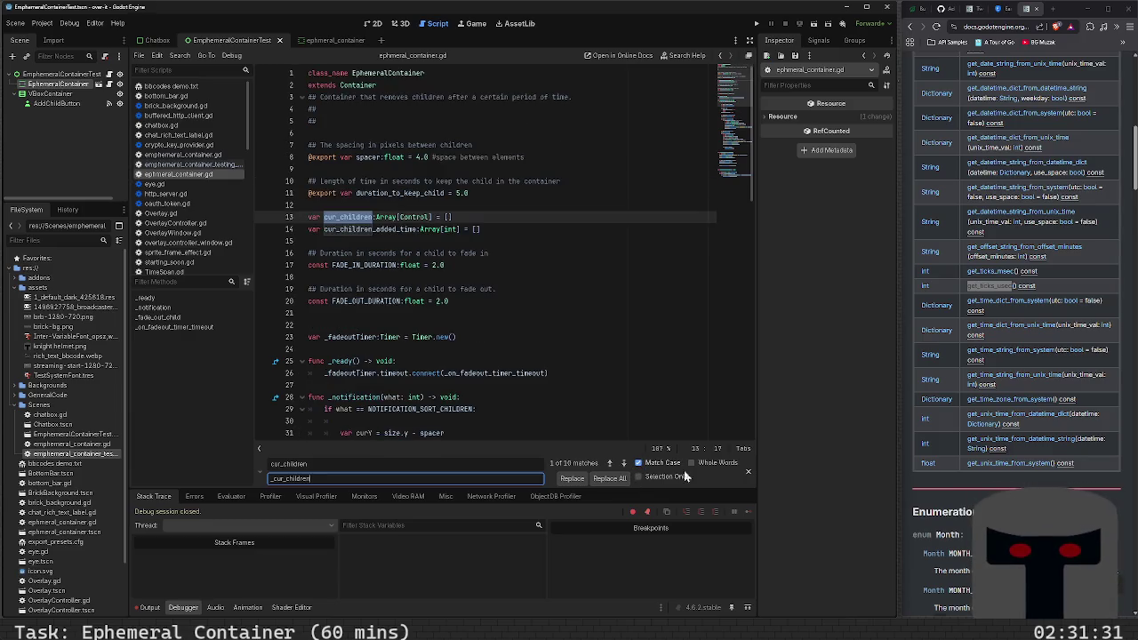
pyautogui.click(690, 463)
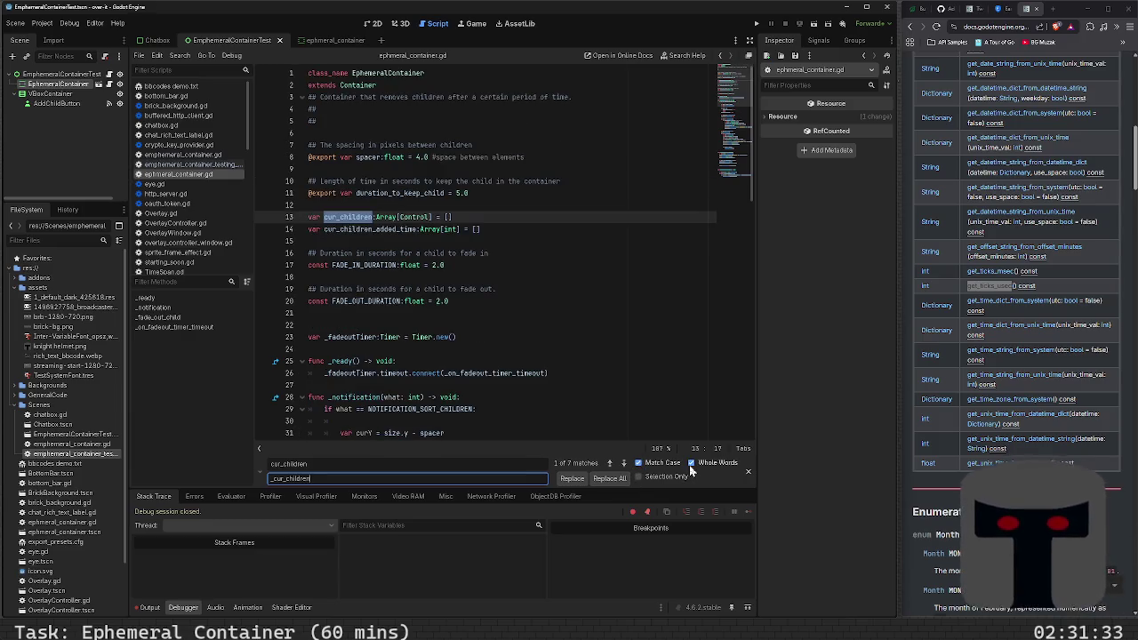
pyautogui.click(625, 480)
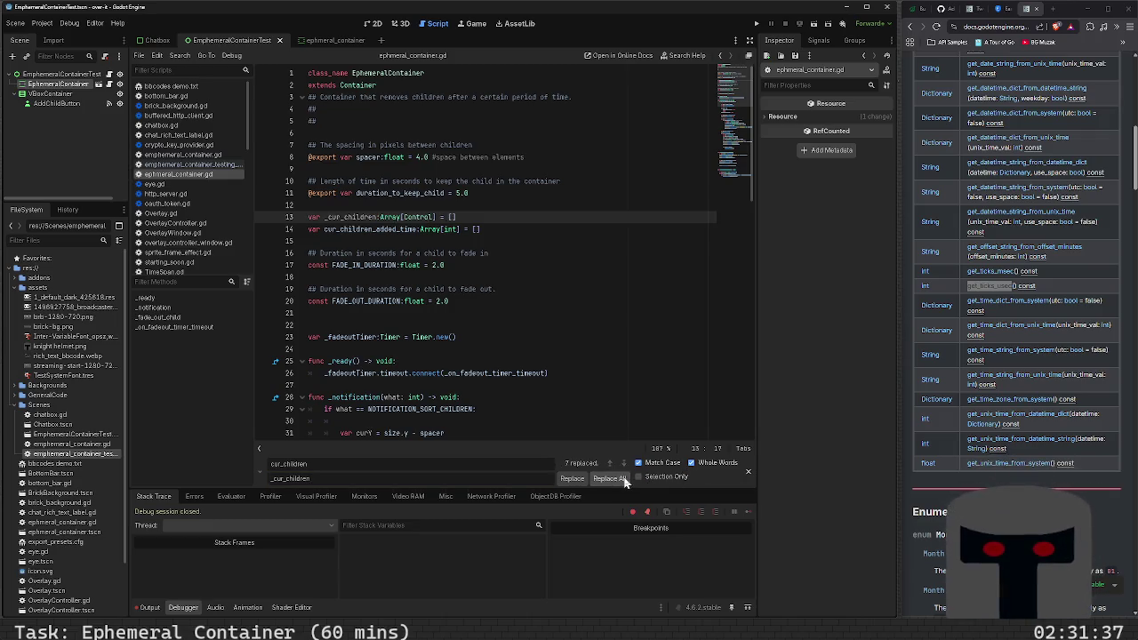
# - Replace all three cur_children_added_time uses with _cur_children_added_time and save
pyautogui.click(396, 229)
pyautogui.doubleClick(396, 228)
pyautogui.hotkey('ctrl', 'c')
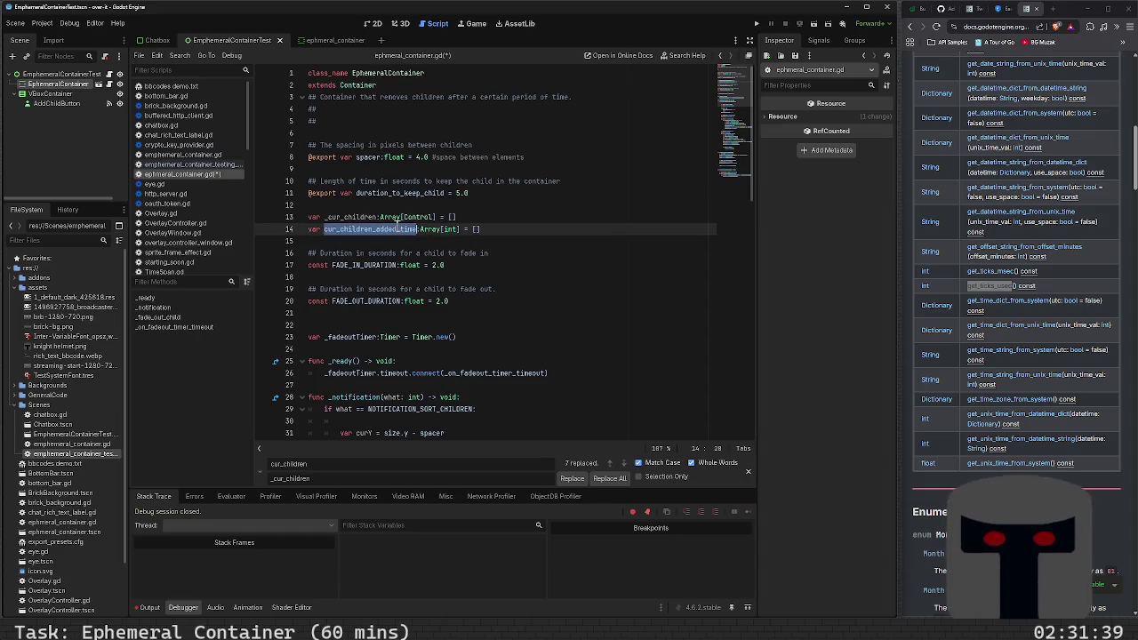
pyautogui.click(345, 463)
pyautogui.hotkey('ctrl', 'v')
pyautogui.hotkey('ctrl', 'a')
pyautogui.hotkey('ctrl', 'v')
pyautogui.click(340, 478)
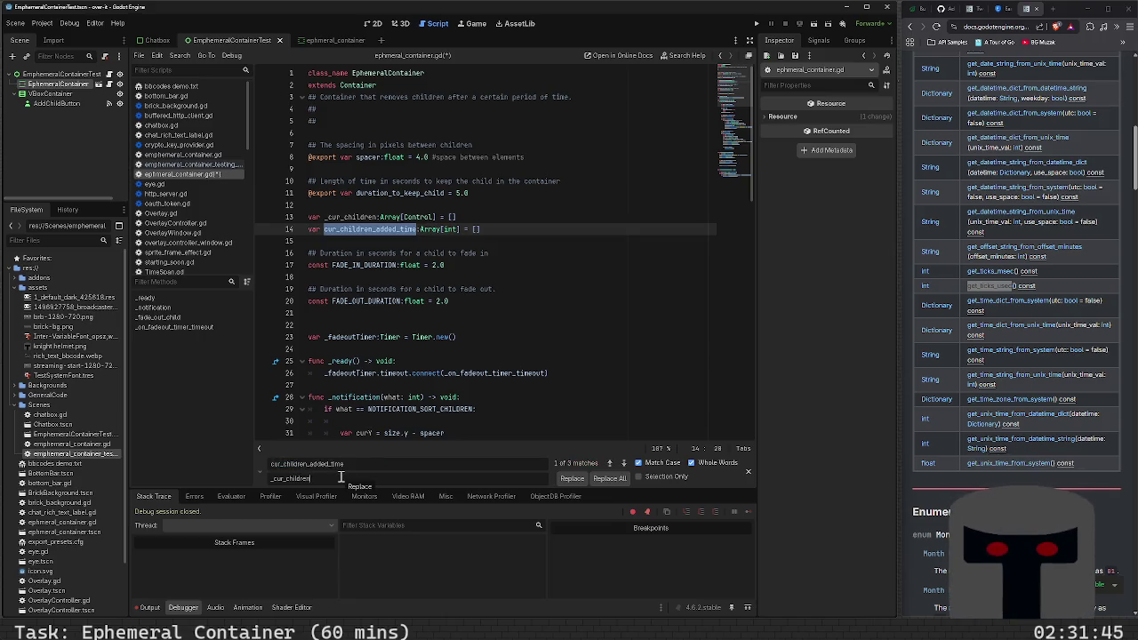
pyautogui.hotkey('ctrl', 'v')
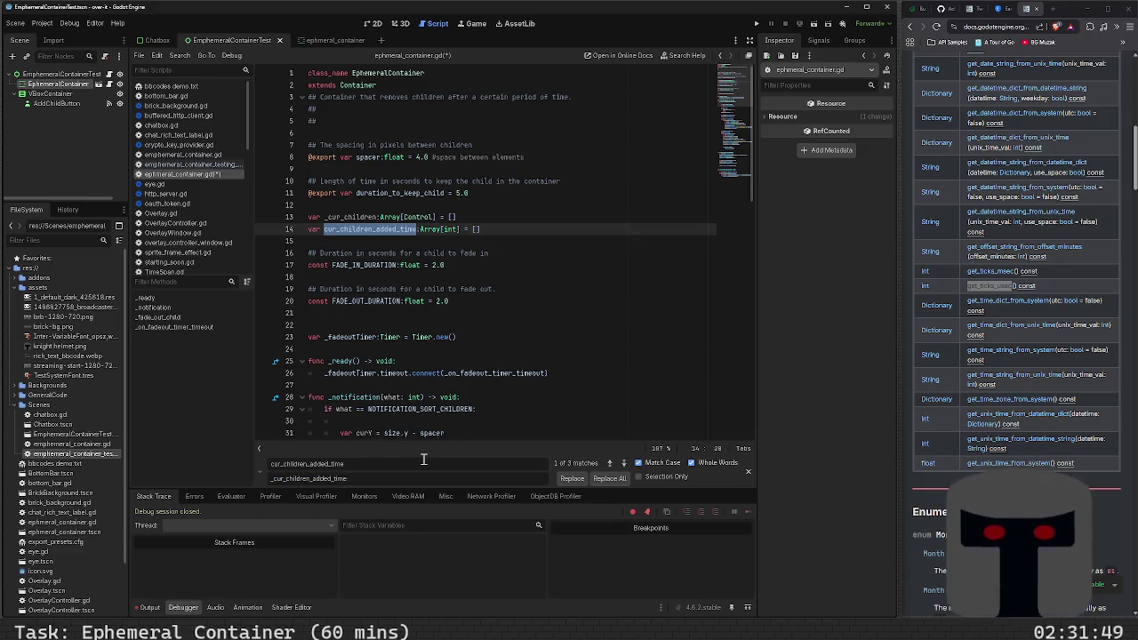
pyautogui.click(598, 478)
pyautogui.click(528, 338)
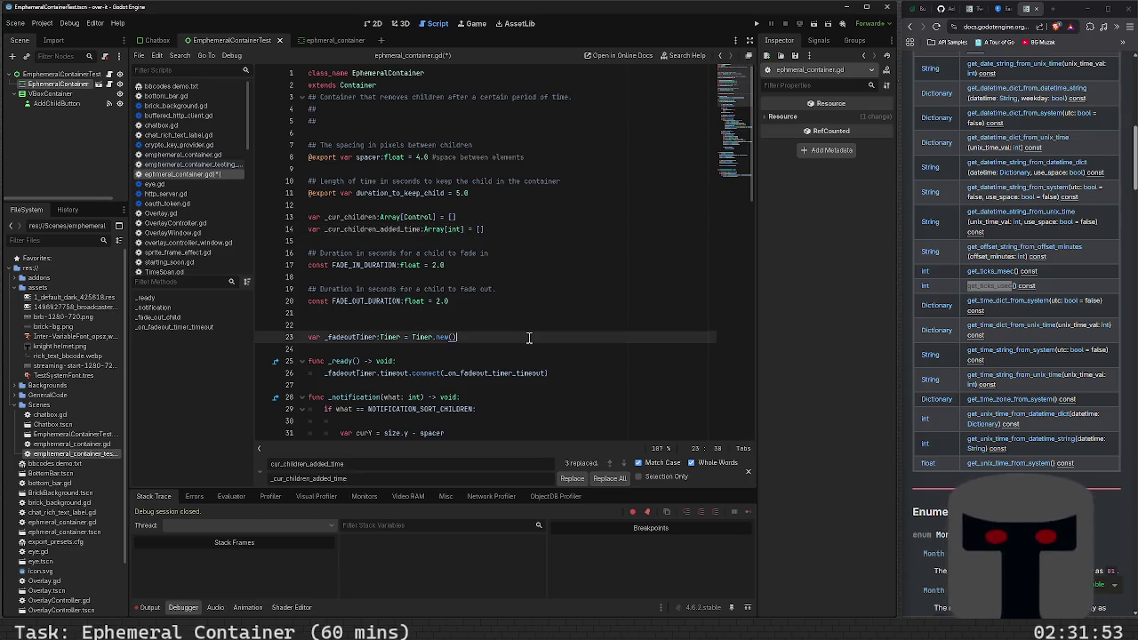
pyautogui.hotkey('ctrl', 's')
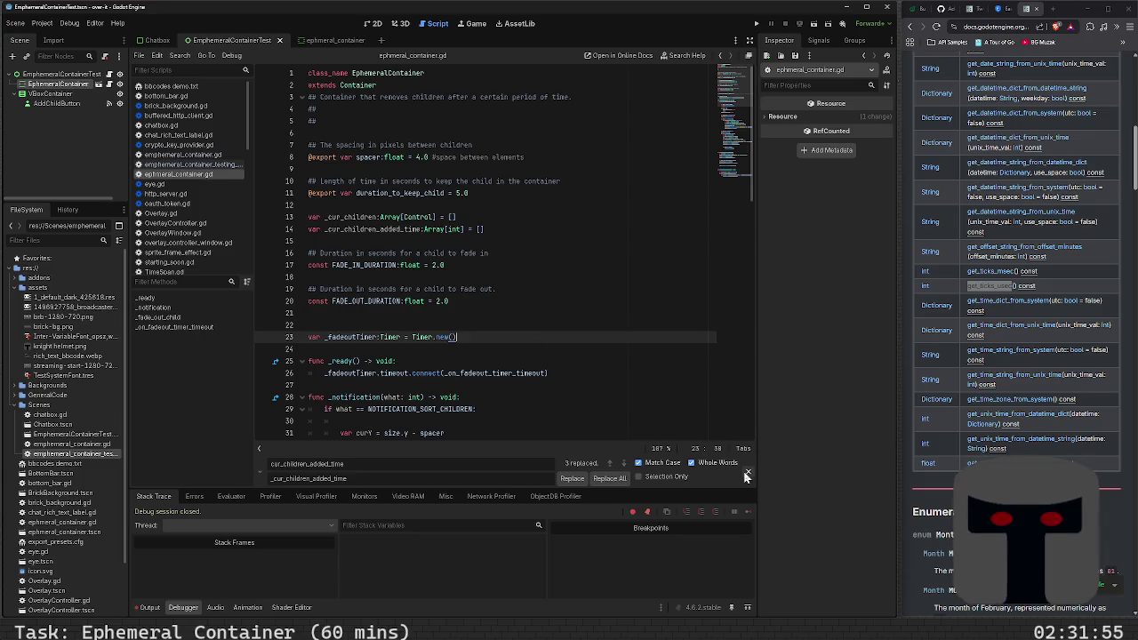
pyautogui.press('Escape')
pyautogui.scroll(-14, 424, 309)
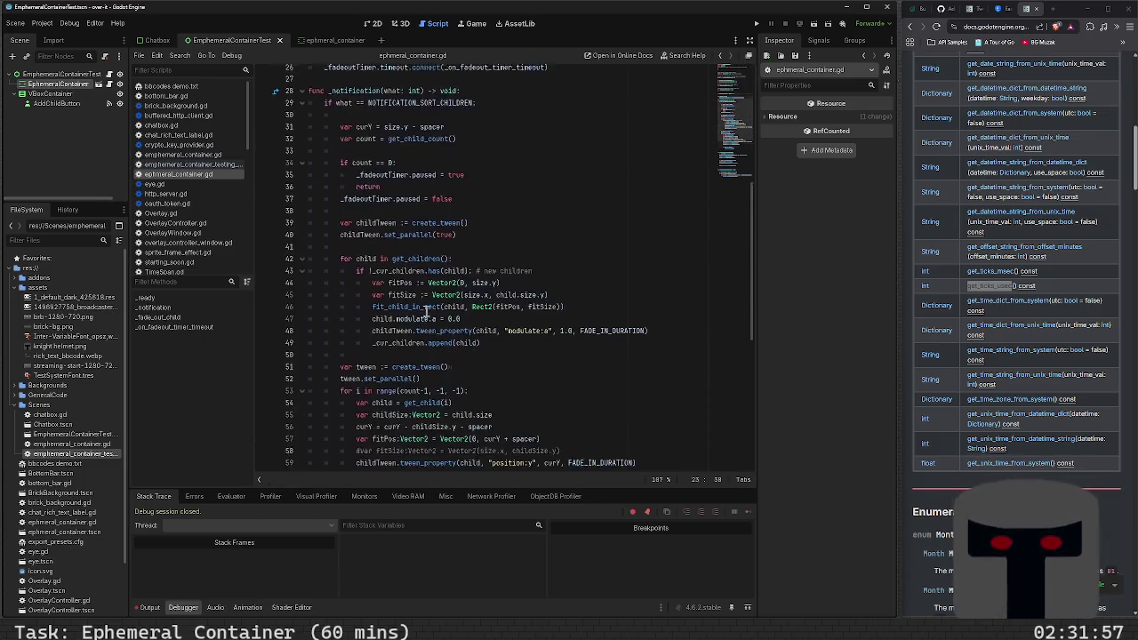
# - Review _fade_out_child and _on_fadeout_timer_timeout, then run the test scene with F6
pyautogui.scroll(-3, 425, 311)
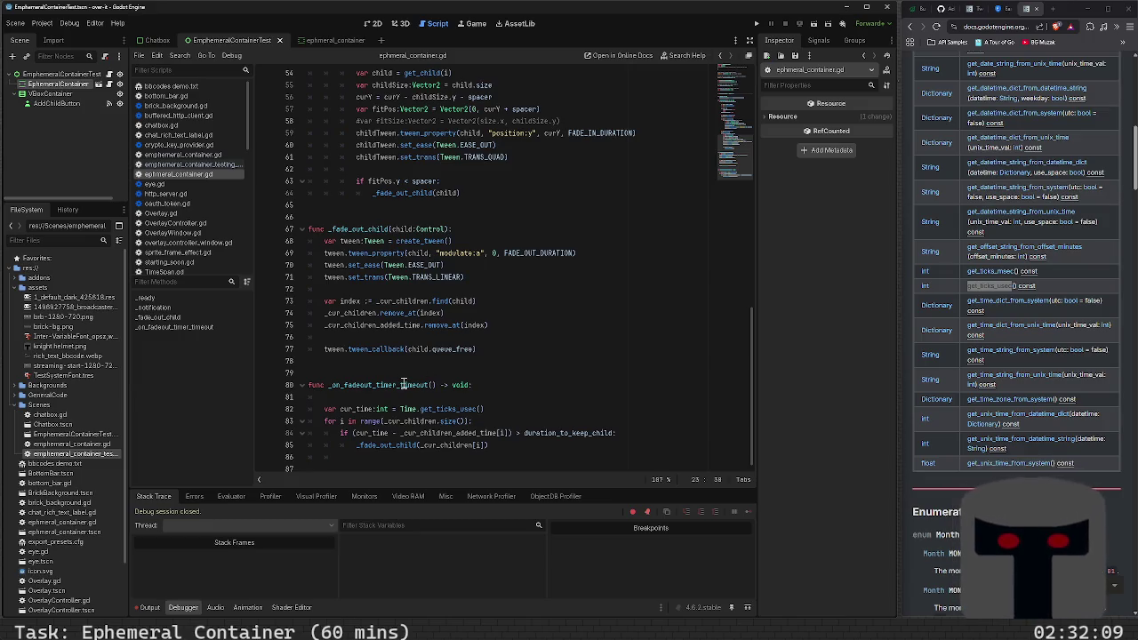
pyautogui.scroll(15, 402, 384)
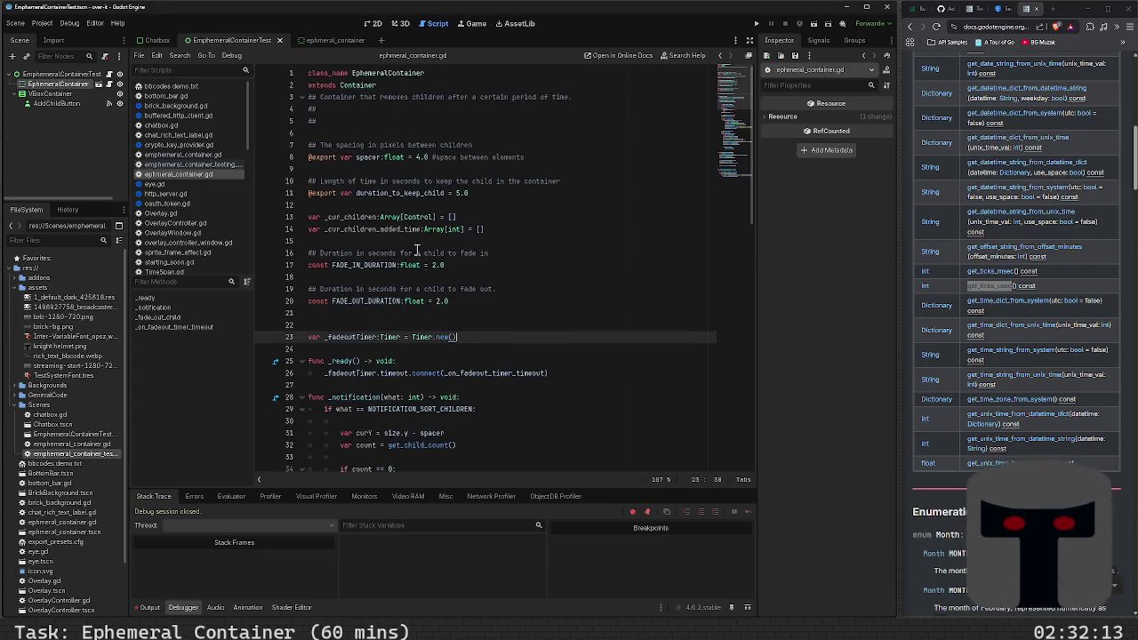
pyautogui.scroll(-15, 509, 352)
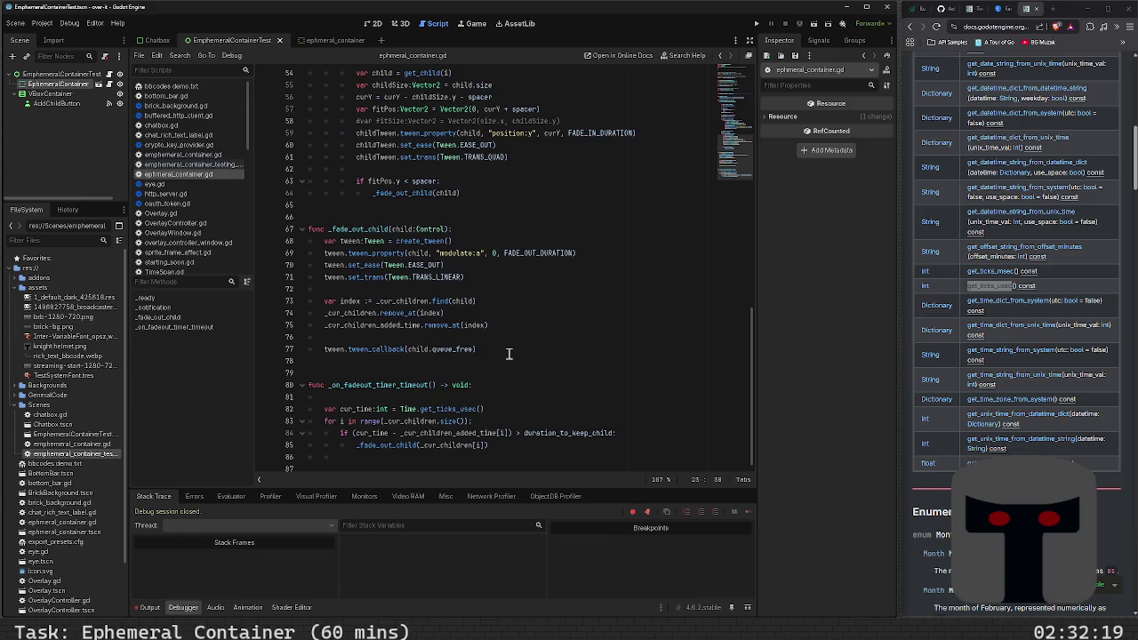
pyautogui.press('F6')
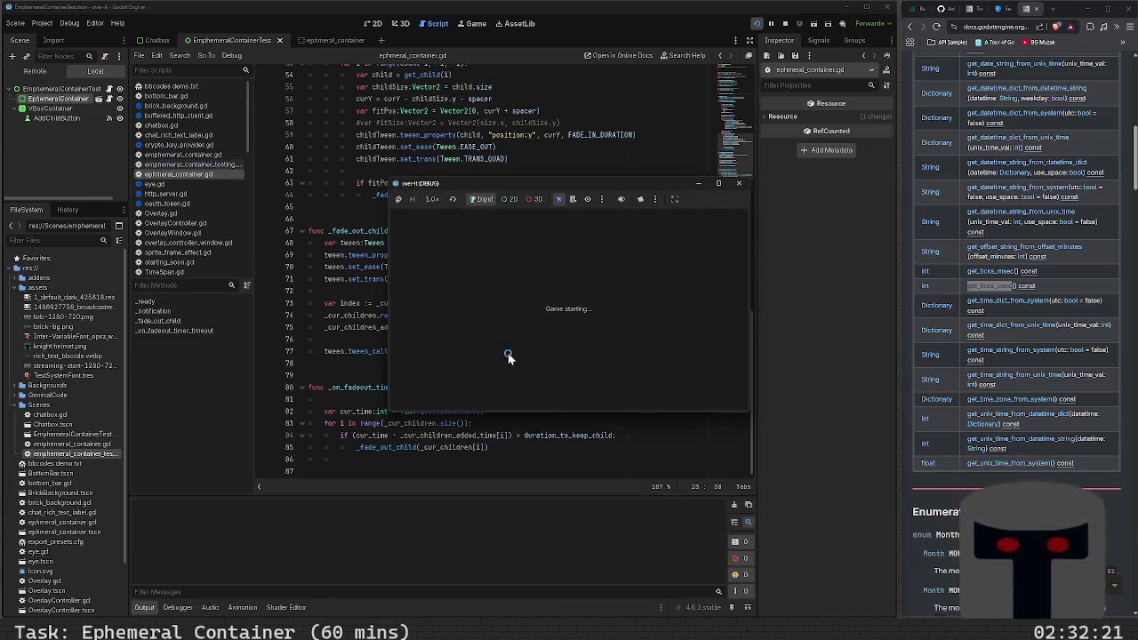
# - Add a child label in the running game, then close the game window
pyautogui.click(618, 216)
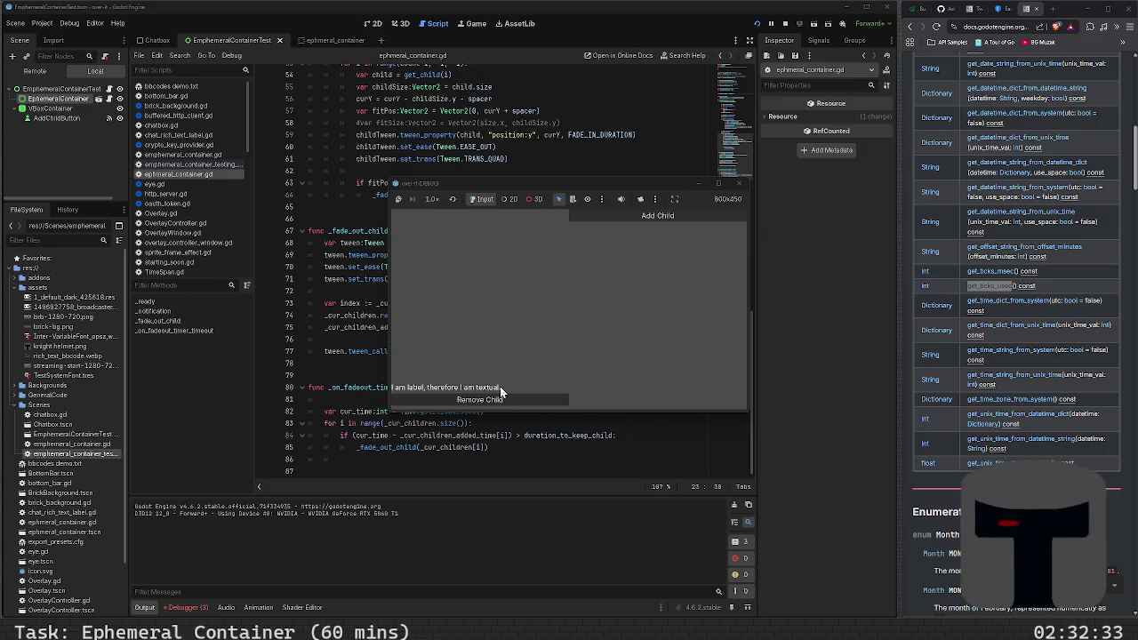
pyautogui.click(738, 184)
pyautogui.scroll(15, 402, 322)
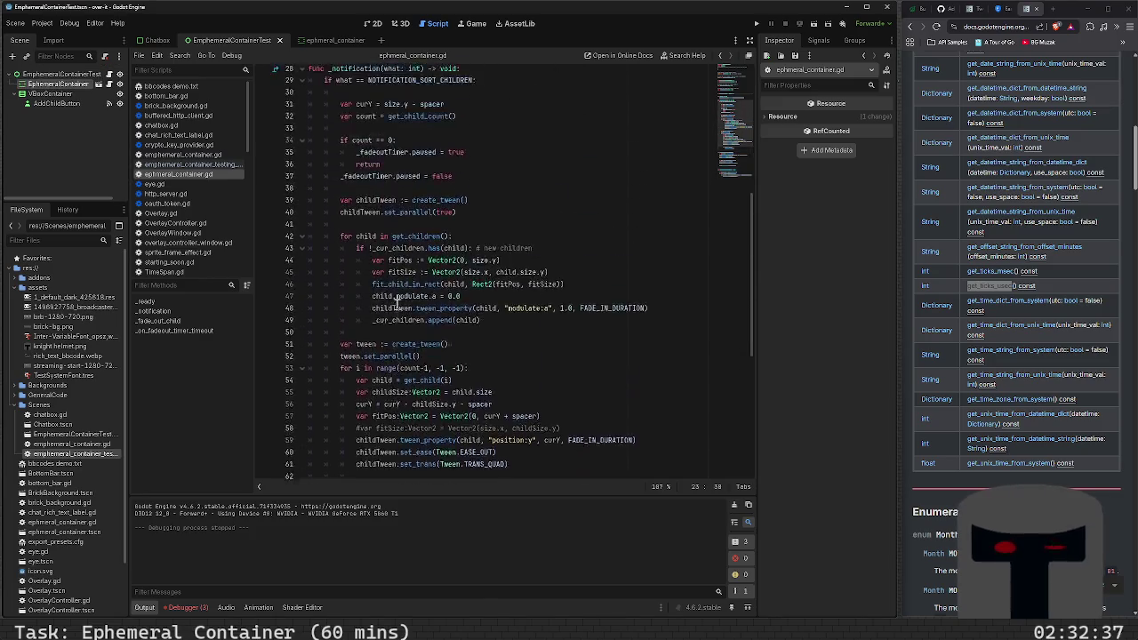
# - Add add_child(_fadeoutTimer) after the timeout connect call in _ready, save, and rerun
pyautogui.click(557, 351)
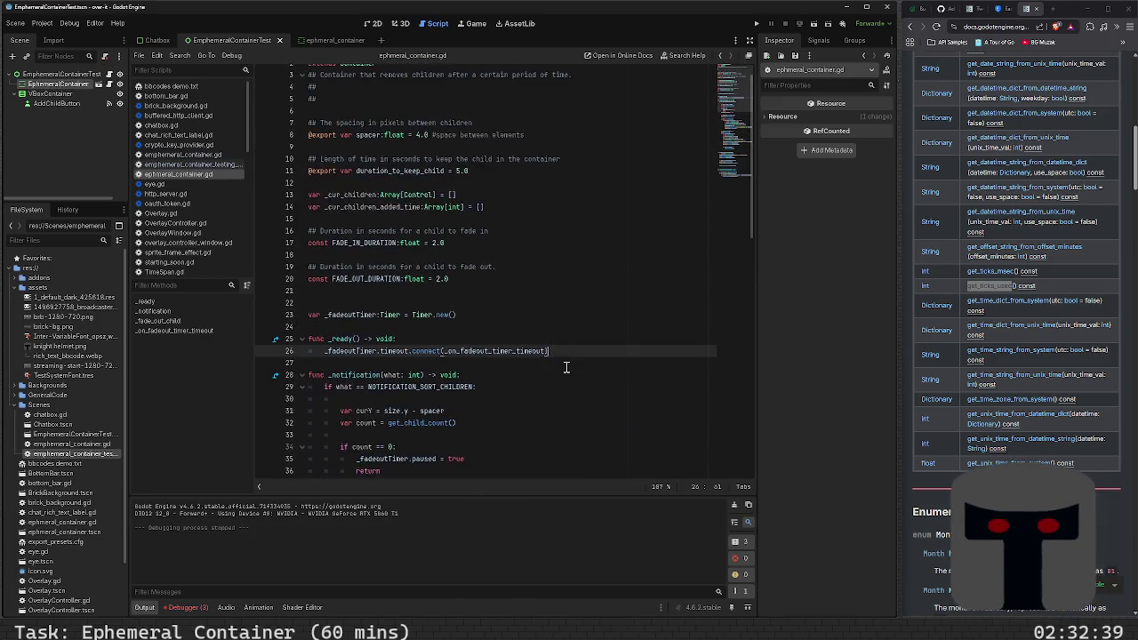
pyautogui.press('Return')
pyautogui.write('_f')
pyautogui.press('Return')
pyautogui.write('.start')
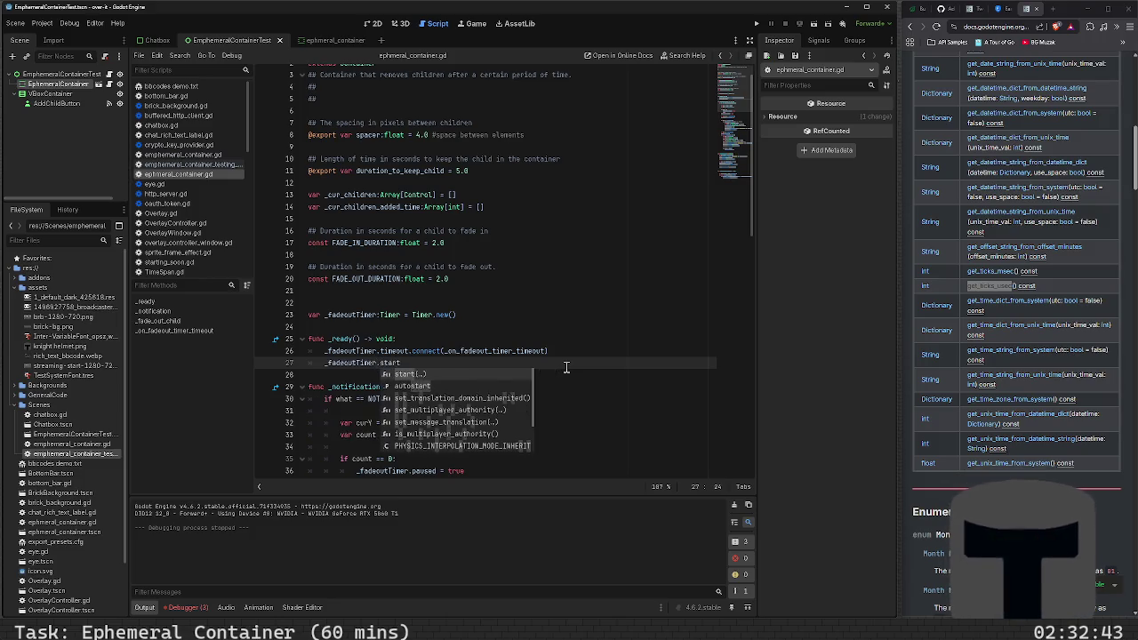
pyautogui.scroll(1, 565, 367)
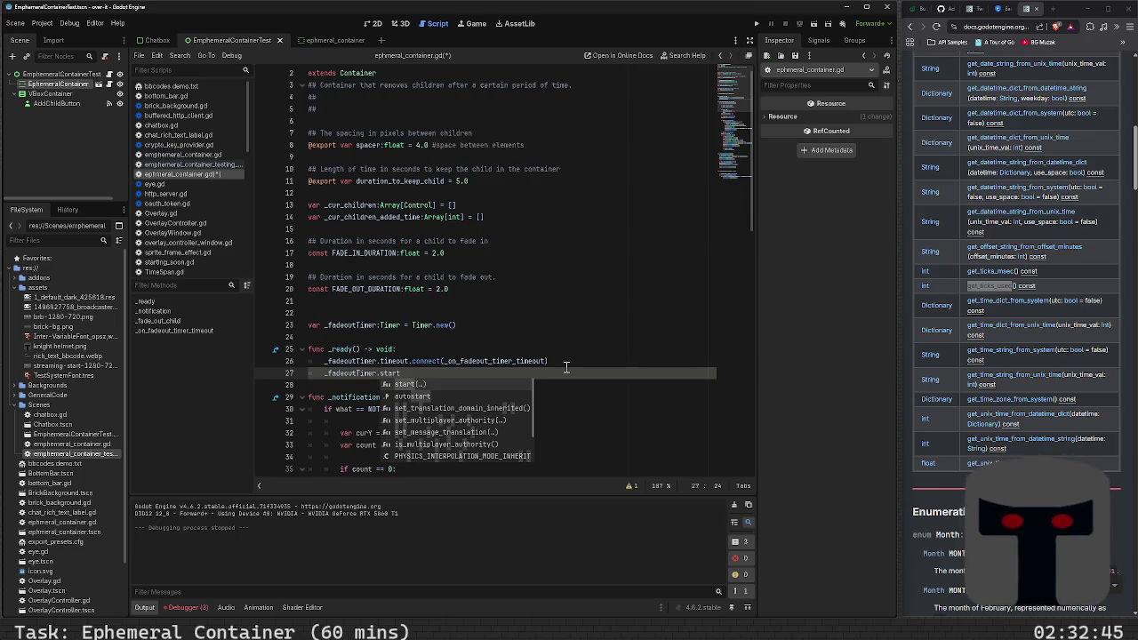
pyautogui.hotkey('ctrl', 'BackSpace')
pyautogui.hotkey('ctrl', 'BackSpace')
pyautogui.hotkey('ctrl', 'BackSpace')
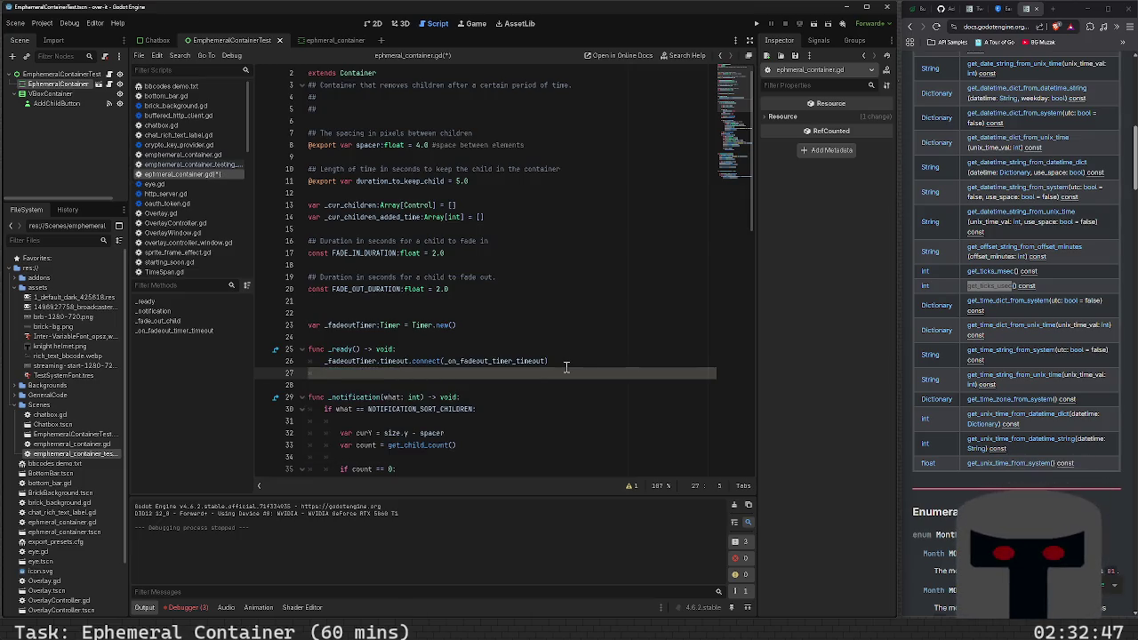
pyautogui.write('ad_ch')
pyautogui.press('Return')
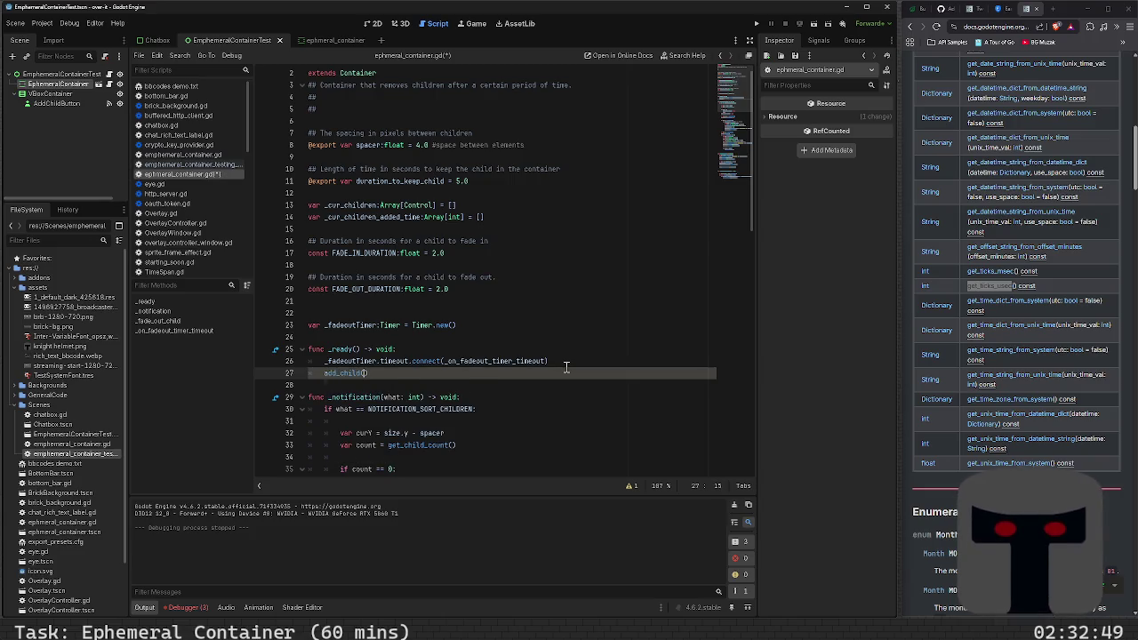
pyautogui.write('_fade')
pyautogui.press('Return')
pyautogui.hotkey('ctrl', 's')
pyautogui.press('F6')
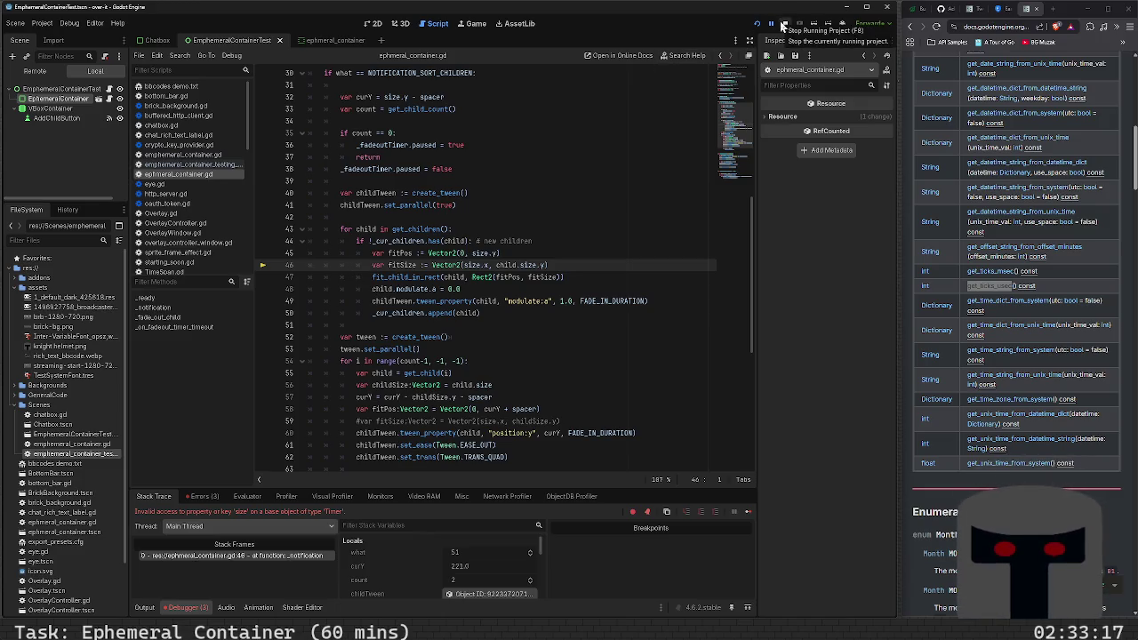
# - Stop the test run halted by the invalid 'size' access on a Timer at line 46
pyautogui.click(782, 26)
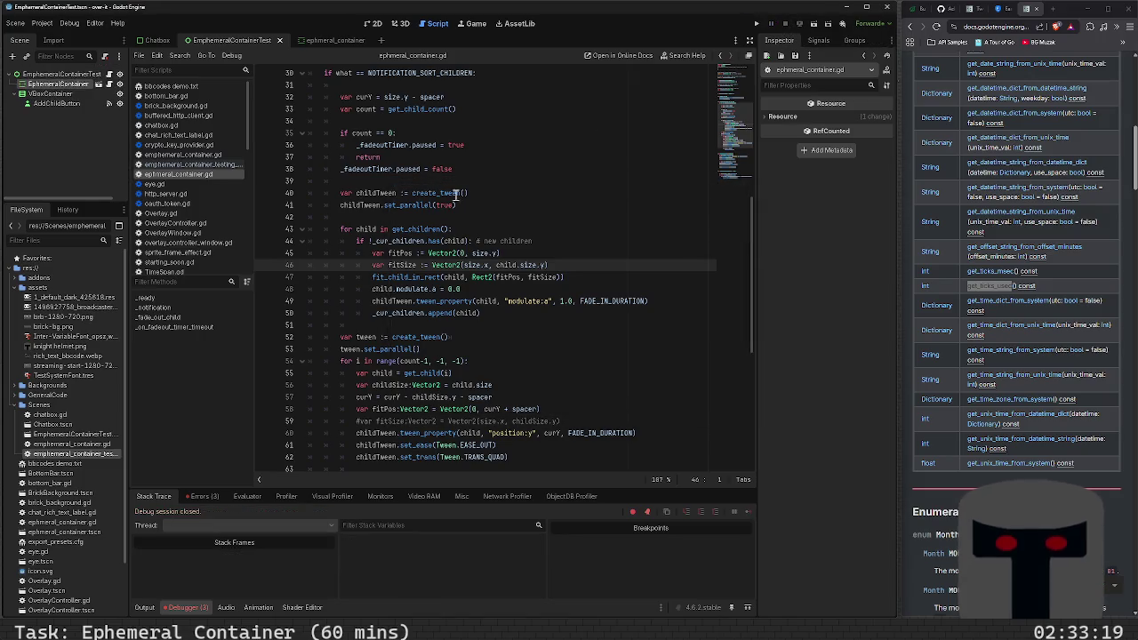
pyautogui.scroll(10, 412, 222)
pyautogui.scroll(-10, 412, 225)
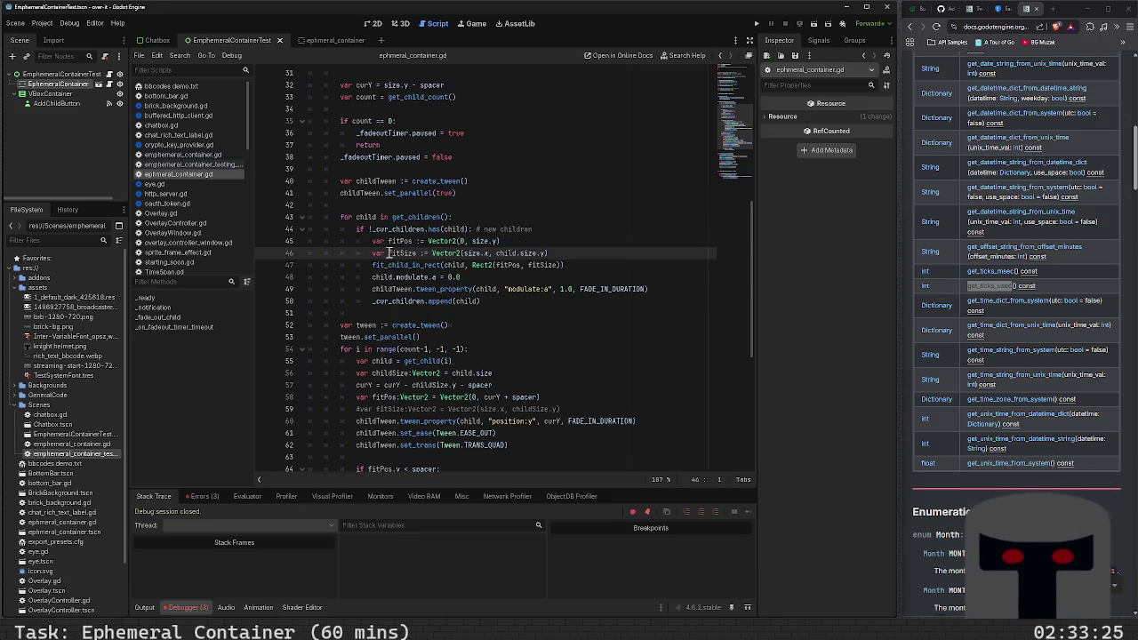
# - Replace add_child(_fadeoutTimer) with _fadeoutTimer.start() in _ready, then save and run with F5
pyautogui.scroll(9, 417, 275)
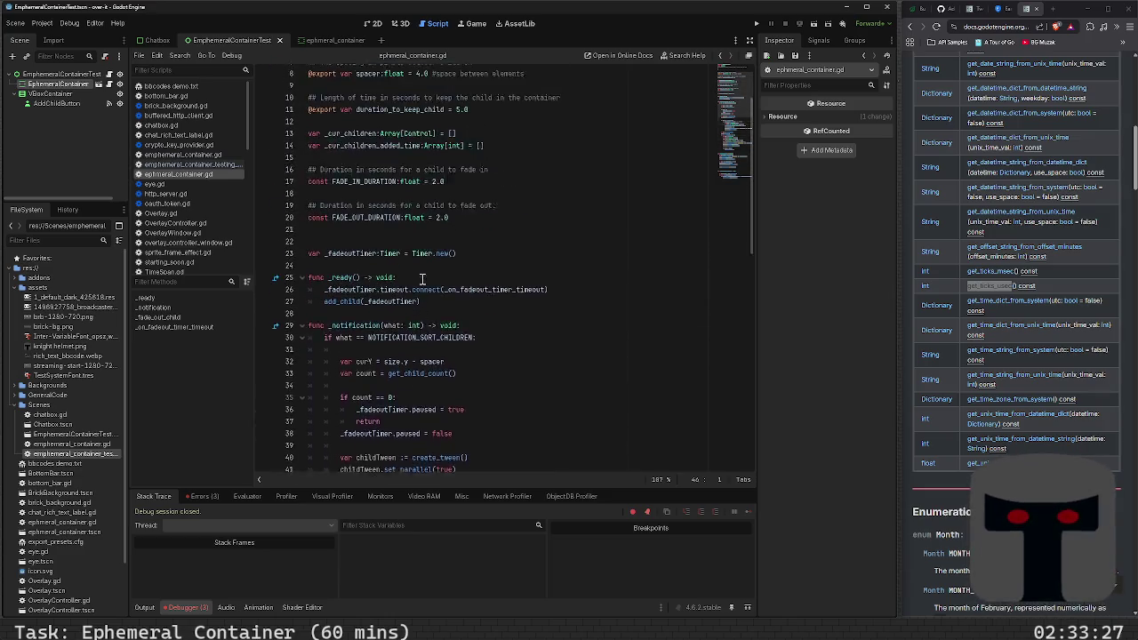
pyautogui.scroll(-1, 427, 289)
pyautogui.click(474, 314)
pyautogui.hotkey('shift', 'Home')
pyautogui.press('BackSpace')
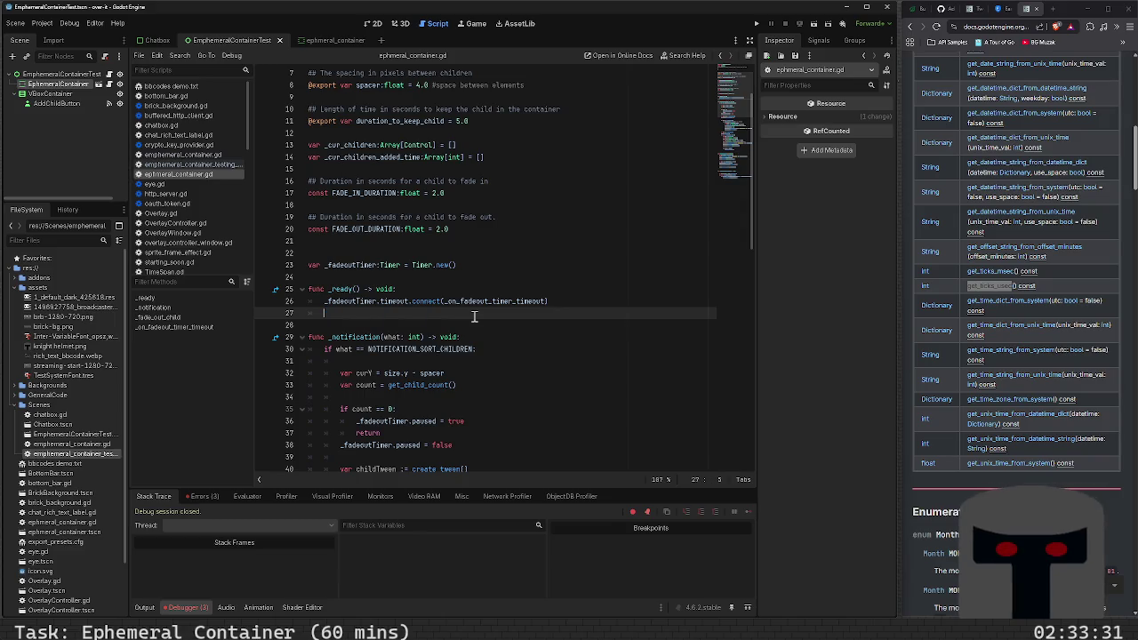
pyautogui.write('_fadeoutTimer')
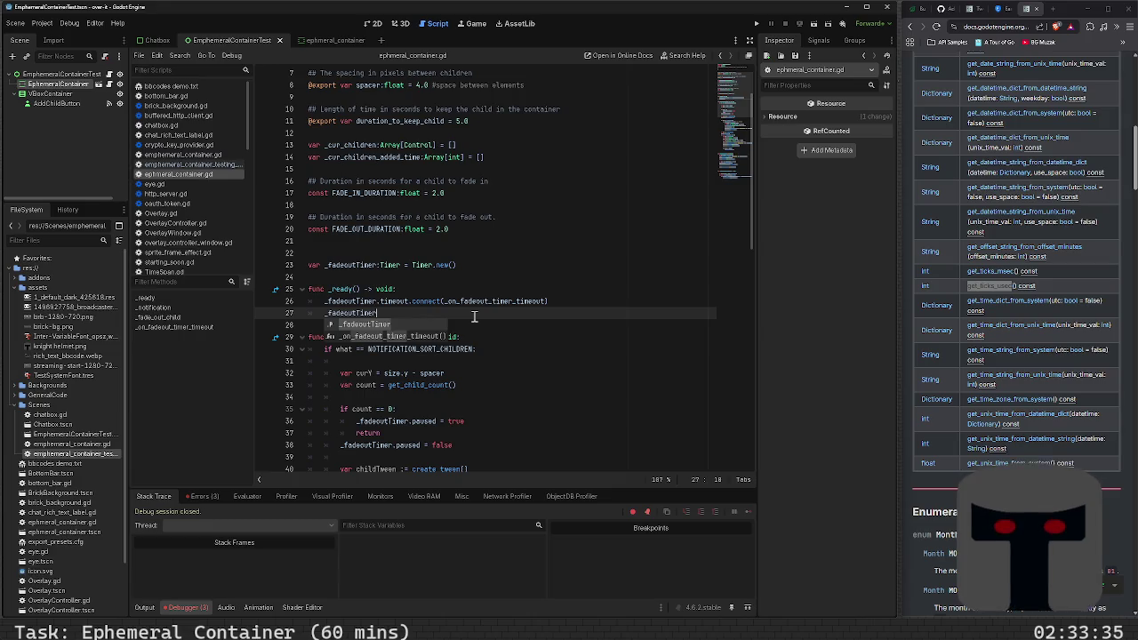
pyautogui.write('.start()')
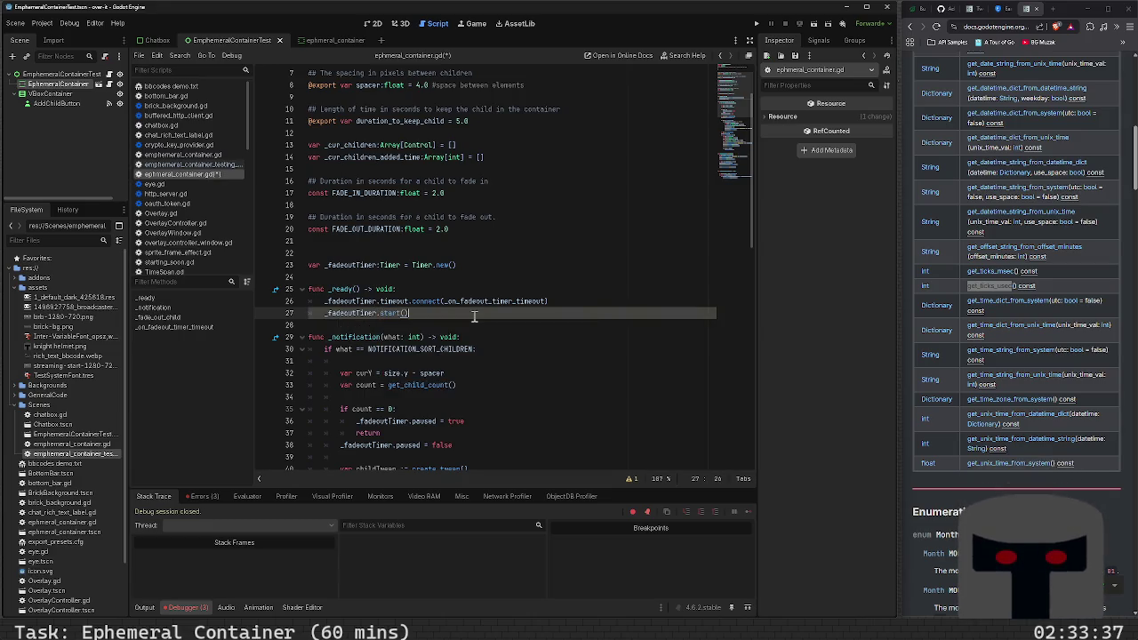
pyautogui.press('F5')
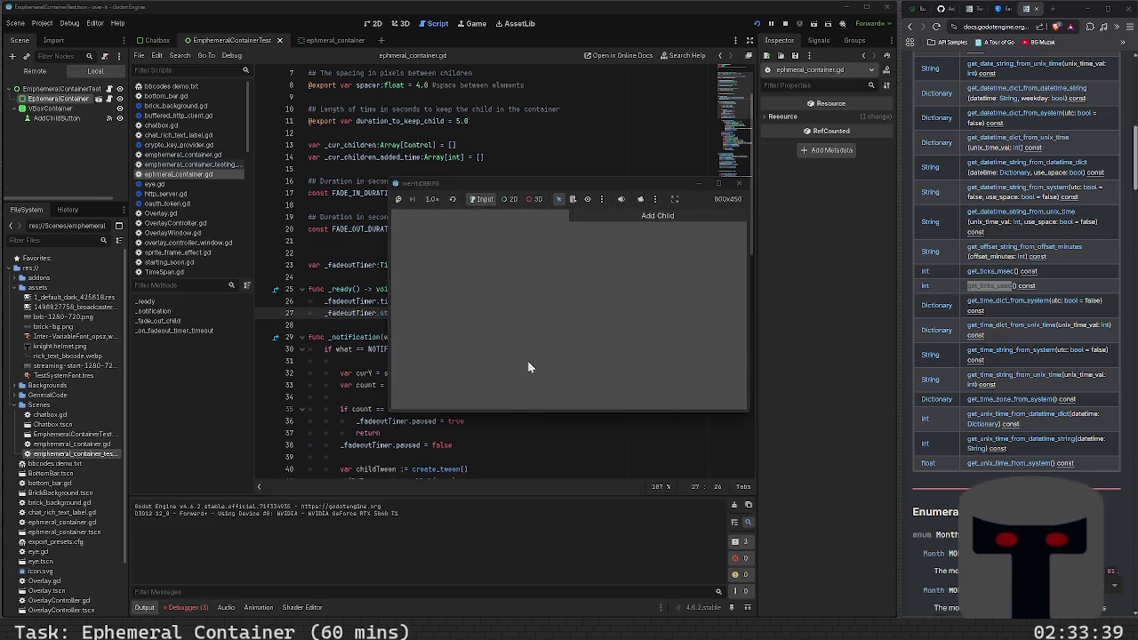
# - Add a second label child in the running game, then stop the test run
pyautogui.click(636, 218)
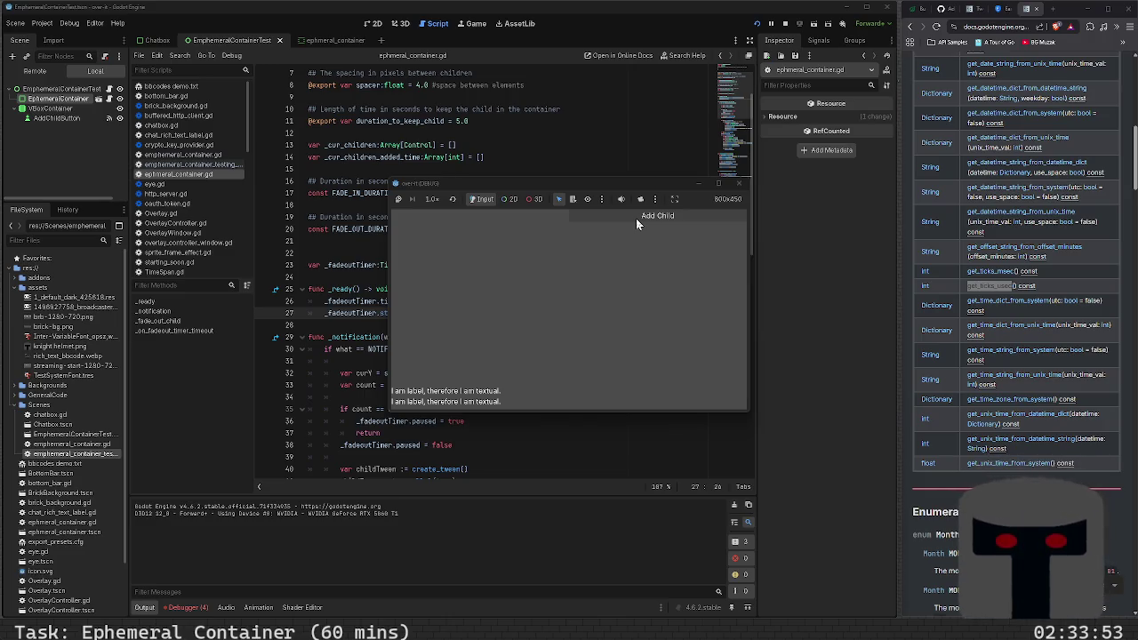
pyautogui.click(738, 183)
pyautogui.scroll(-1, 380, 350)
pyautogui.scroll(-4, 381, 350)
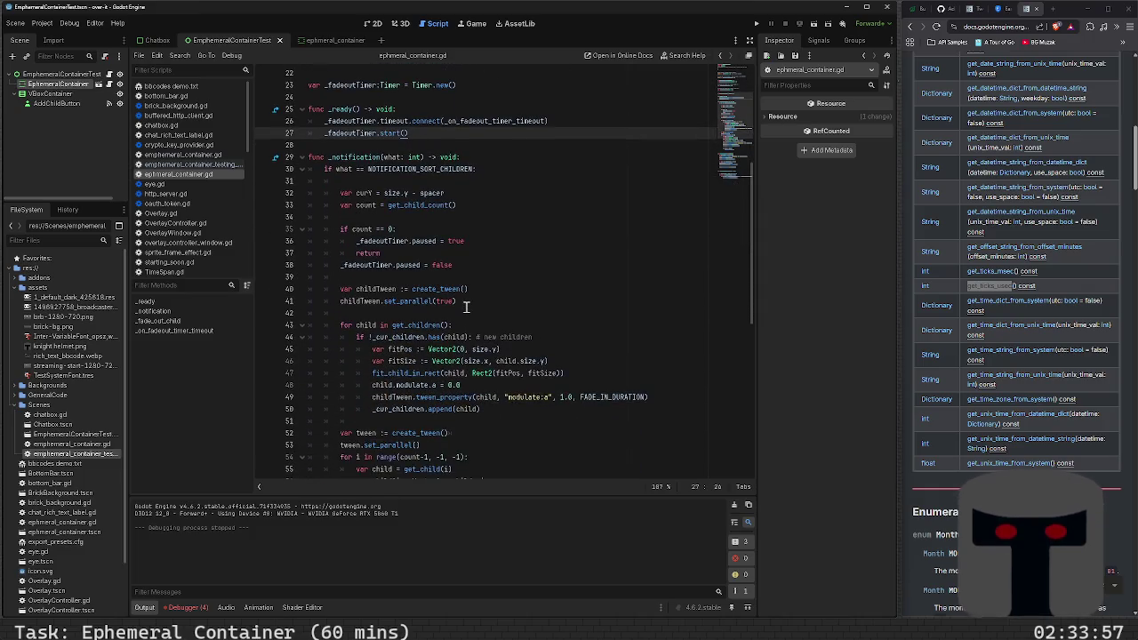
# - Delete blank line 34 and add an unfinished 'var control_count =' line
pyautogui.click(471, 328)
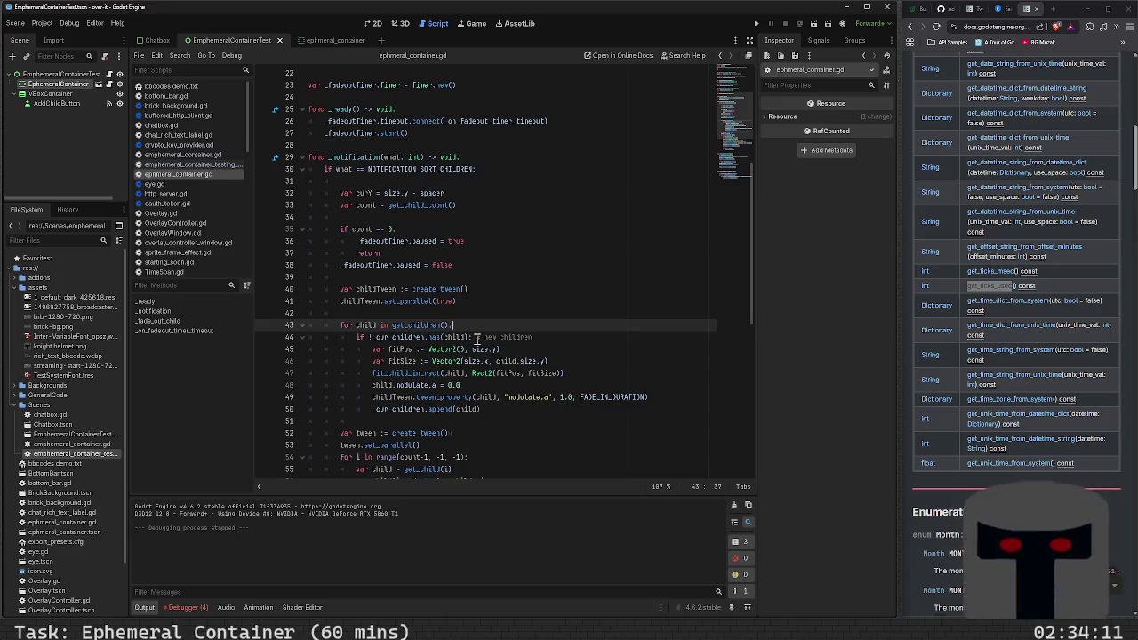
pyautogui.press('Up')
pyautogui.press('Up')
pyautogui.press('Up')
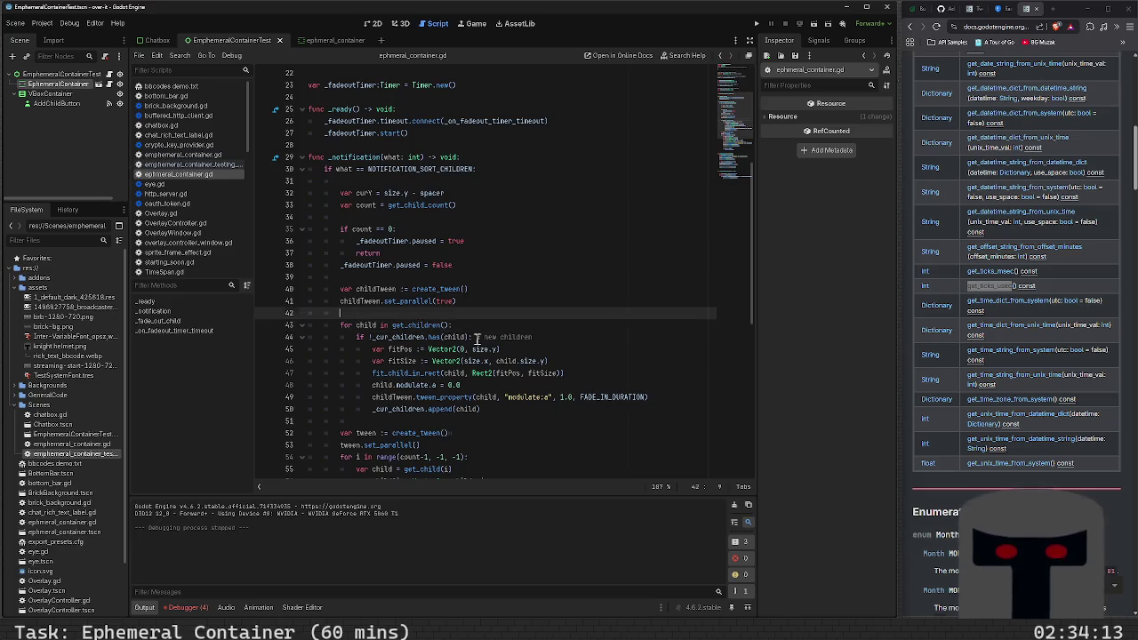
pyautogui.press('BackSpace')
pyautogui.press('BackSpace')
pyautogui.press('BackSpace')
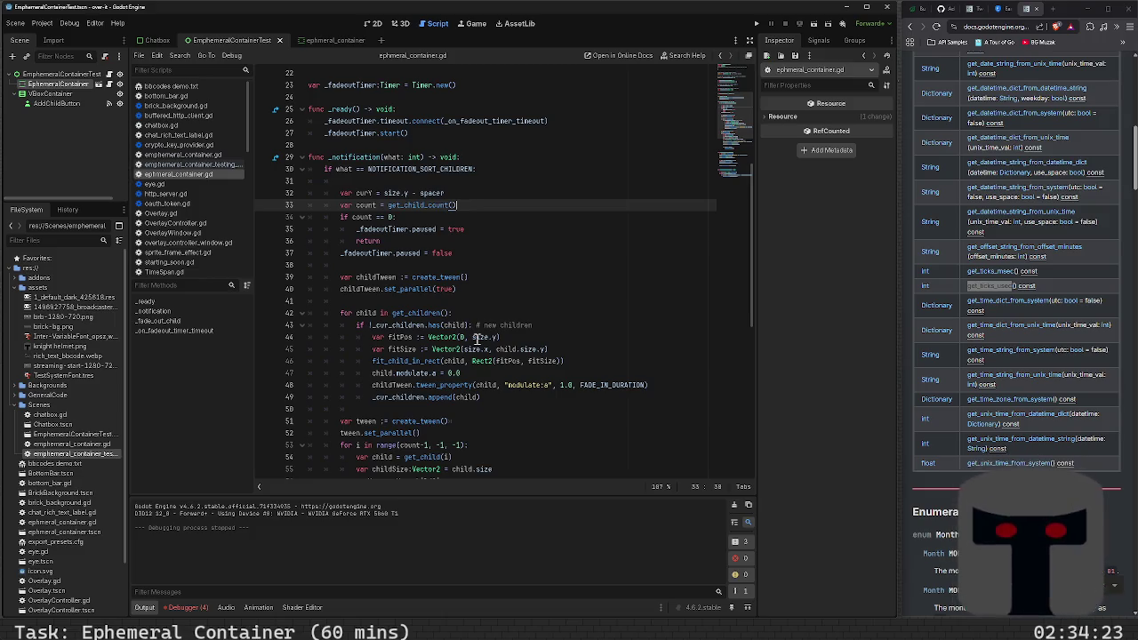
pyautogui.press('Return')
pyautogui.press('Return')
pyautogui.press('Return')
pyautogui.press('Up')
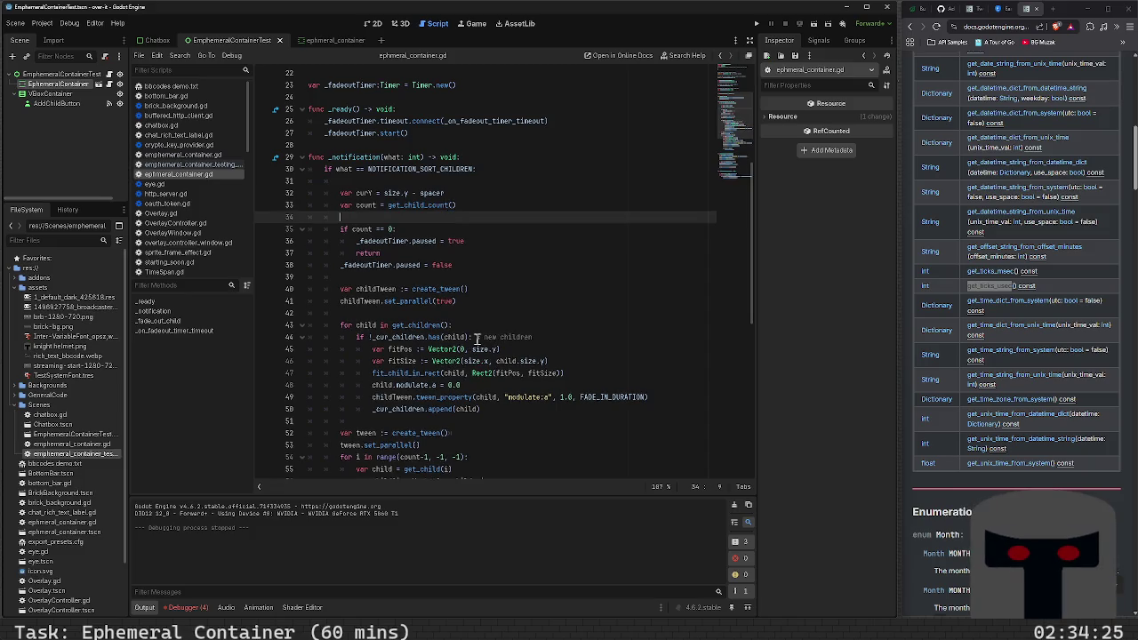
pyautogui.write('var')
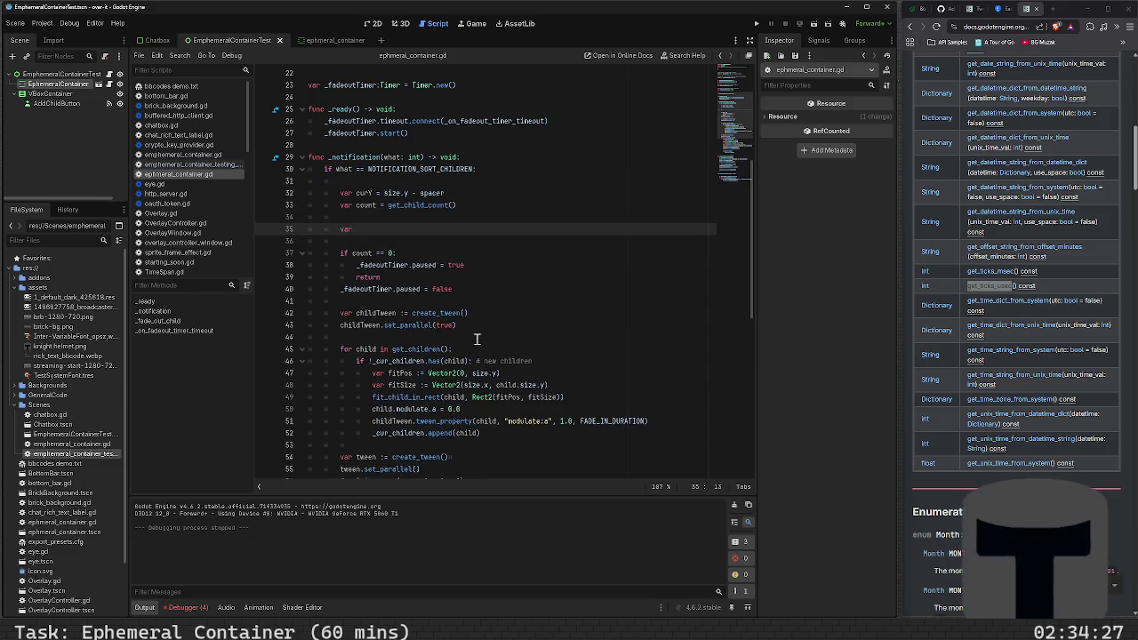
pyautogui.write(' control_')
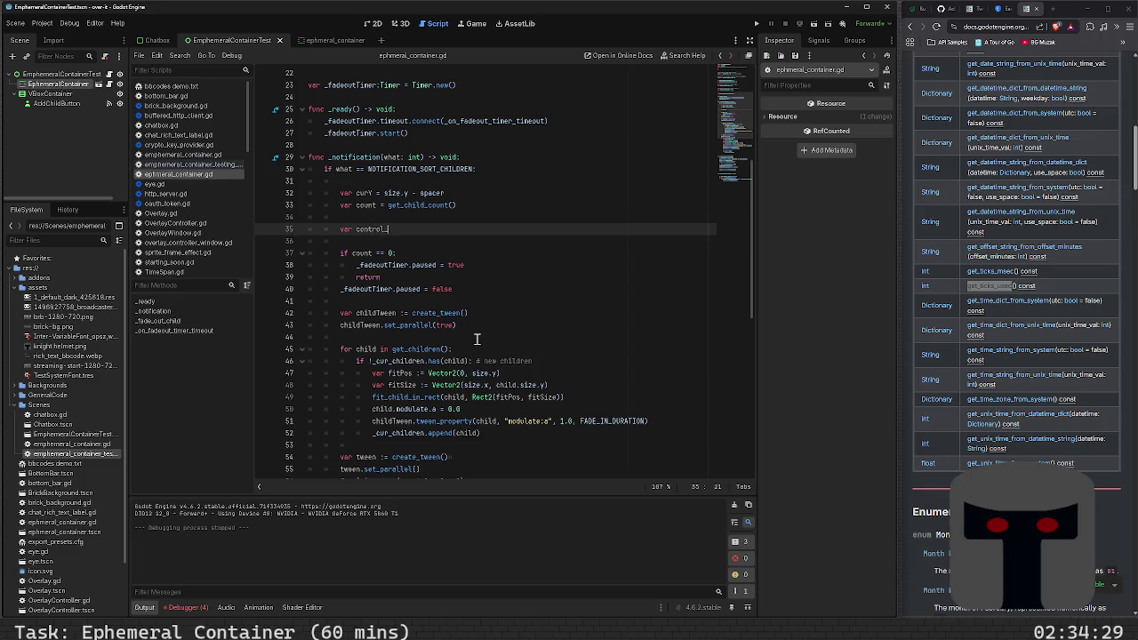
pyautogui.write('count =')
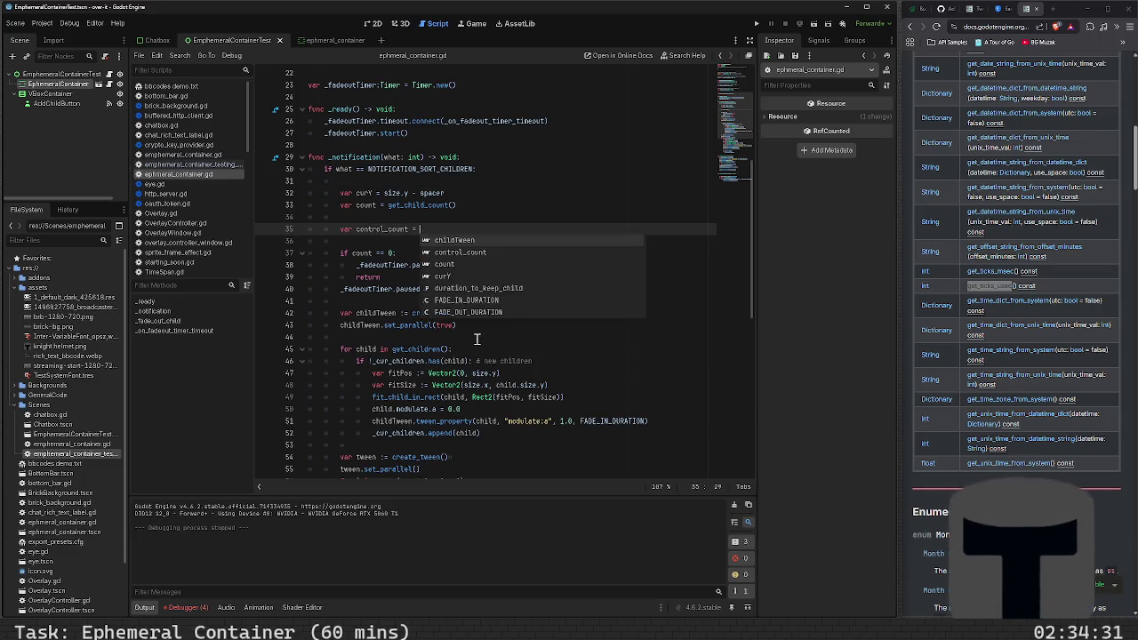
# - Insert a get_children().filter() call above control_count using autocomplete
pyautogui.press('Up')
pyautogui.press('Return')
pyautogui.press('Return')
pyautogui.press('Up')
pyautogui.write('get_chil')
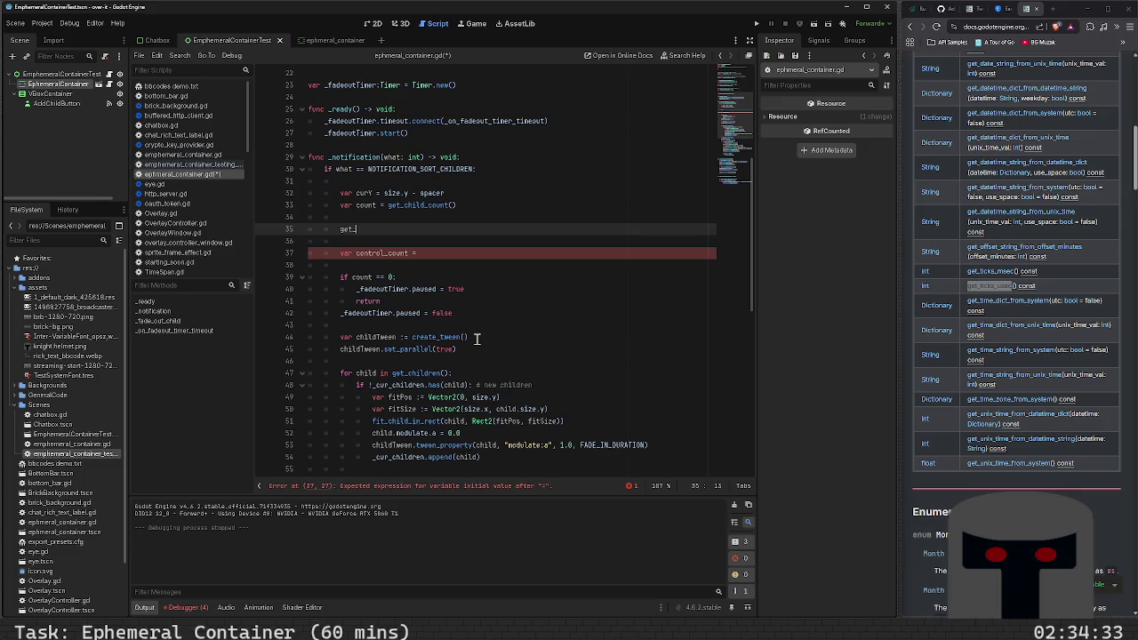
pyautogui.press('Down')
pyautogui.press('Return')
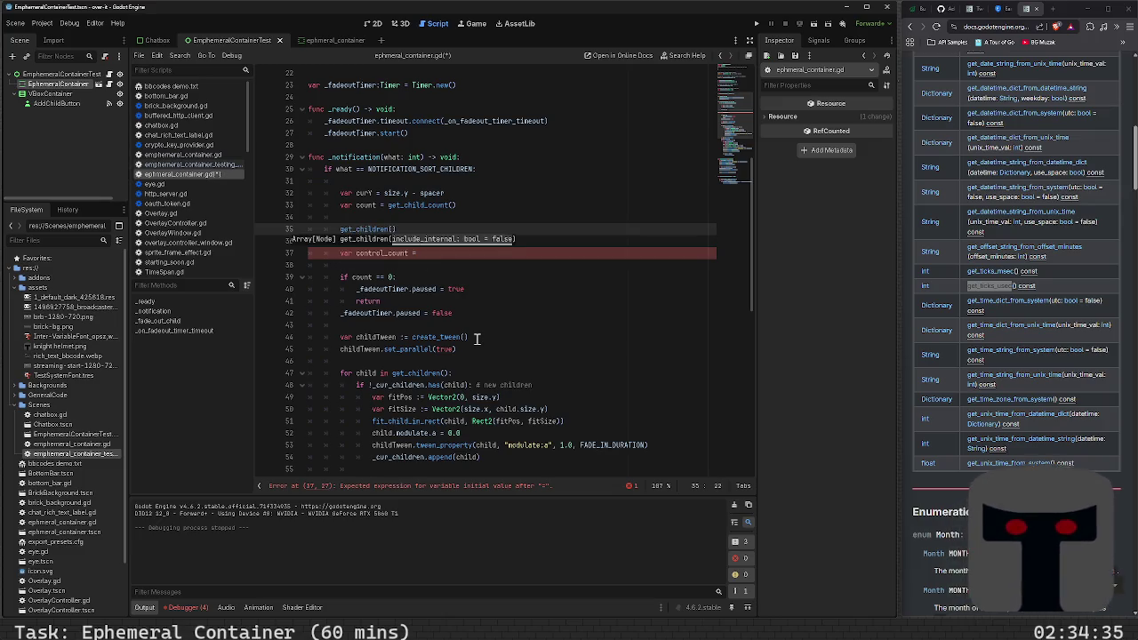
pyautogui.write('.')
pyautogui.write(')')
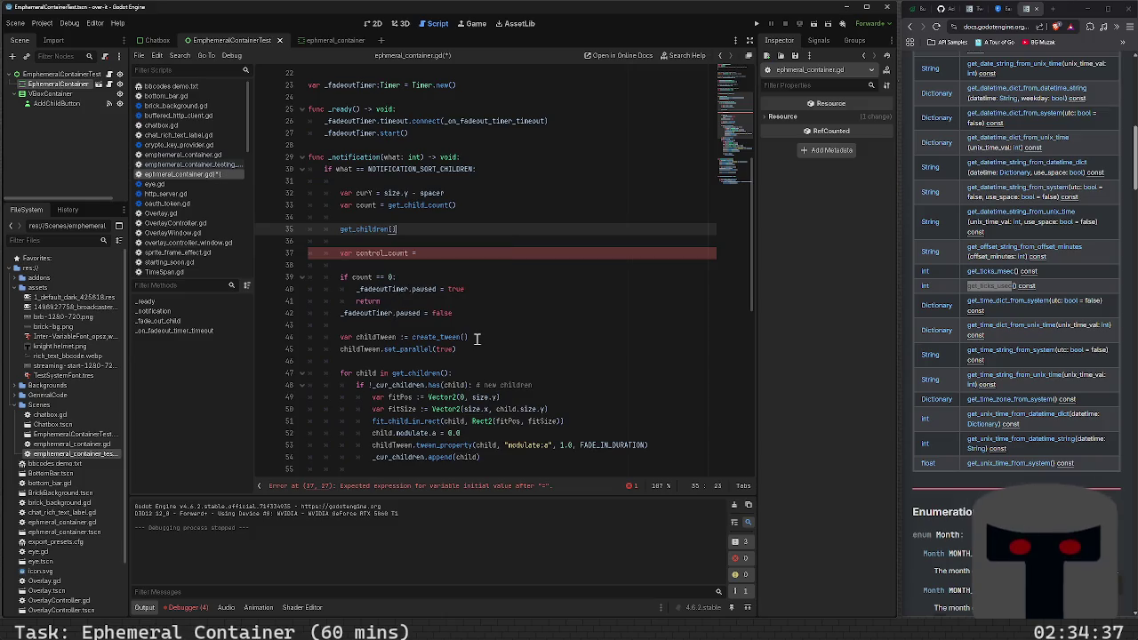
pyautogui.write('lter()')
pyautogui.press('Return')
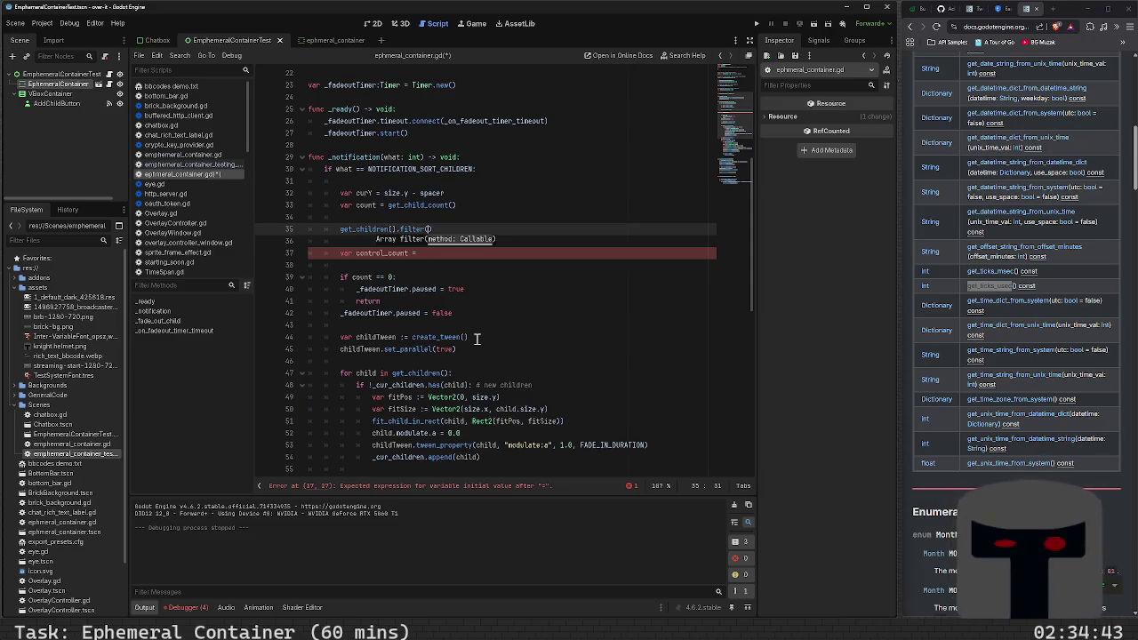
pyautogui.click(1020, 27)
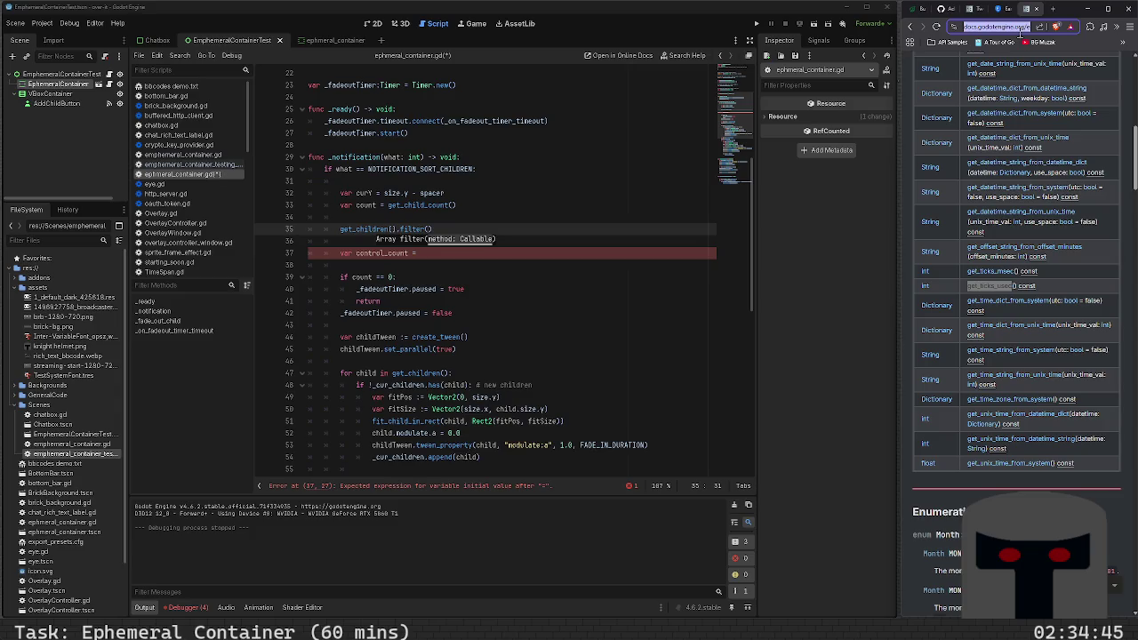
# - Search '.filter godot' and open the Godot Forum thread 'How to filter arrays'
pyautogui.write('.filter')
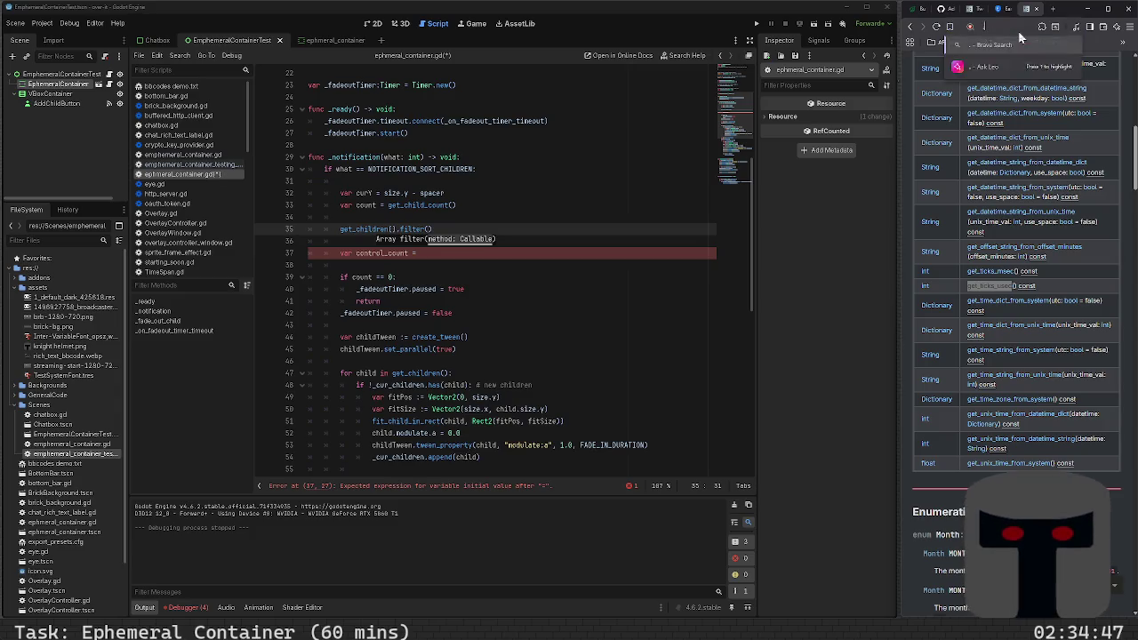
pyautogui.write('r')
pyautogui.press('Home')
pyautogui.press('Delete')
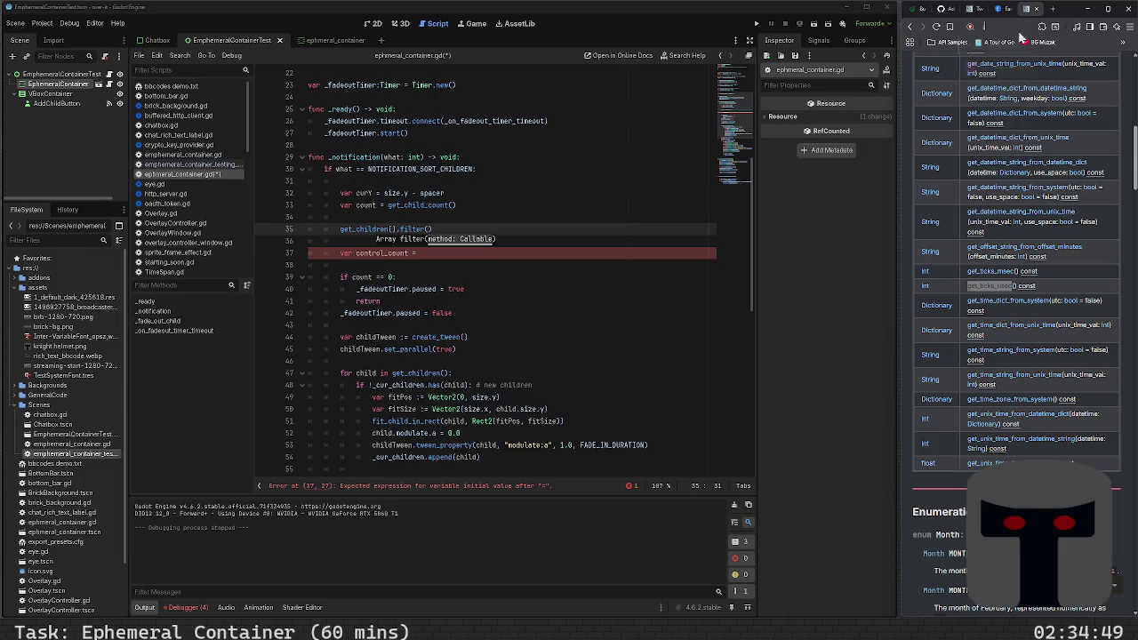
pyautogui.write('godot')
pyautogui.press('Return')
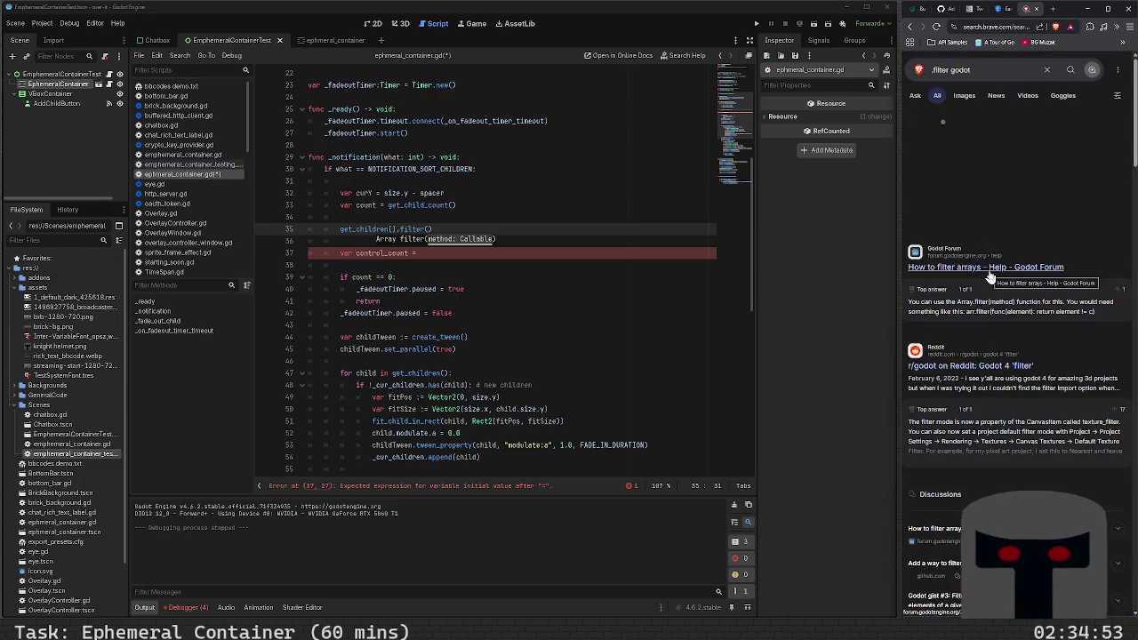
pyautogui.click(990, 276)
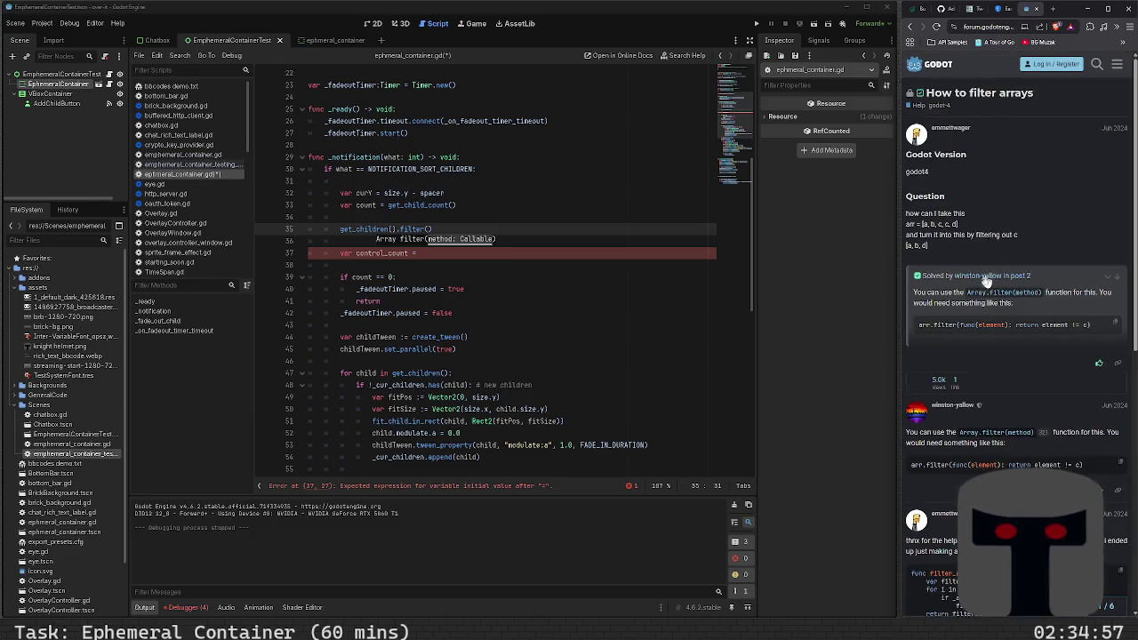
pyautogui.click(484, 242)
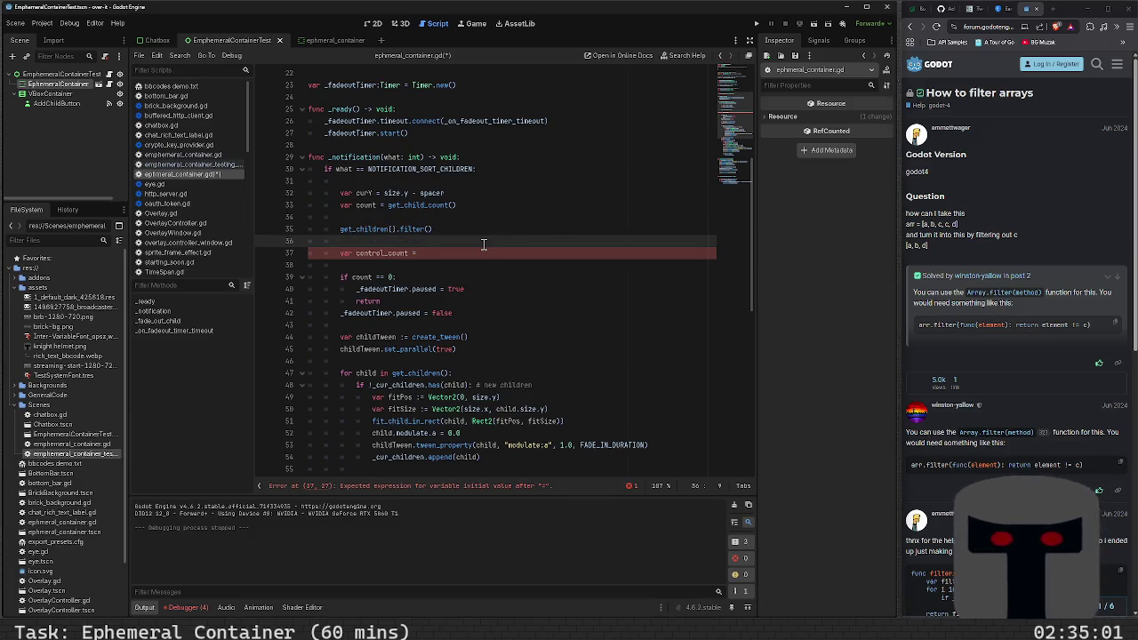
# - Write get_children().filter(func(e): return e is Control).size() on line 35
pyautogui.click(427, 229)
pyautogui.write('func')
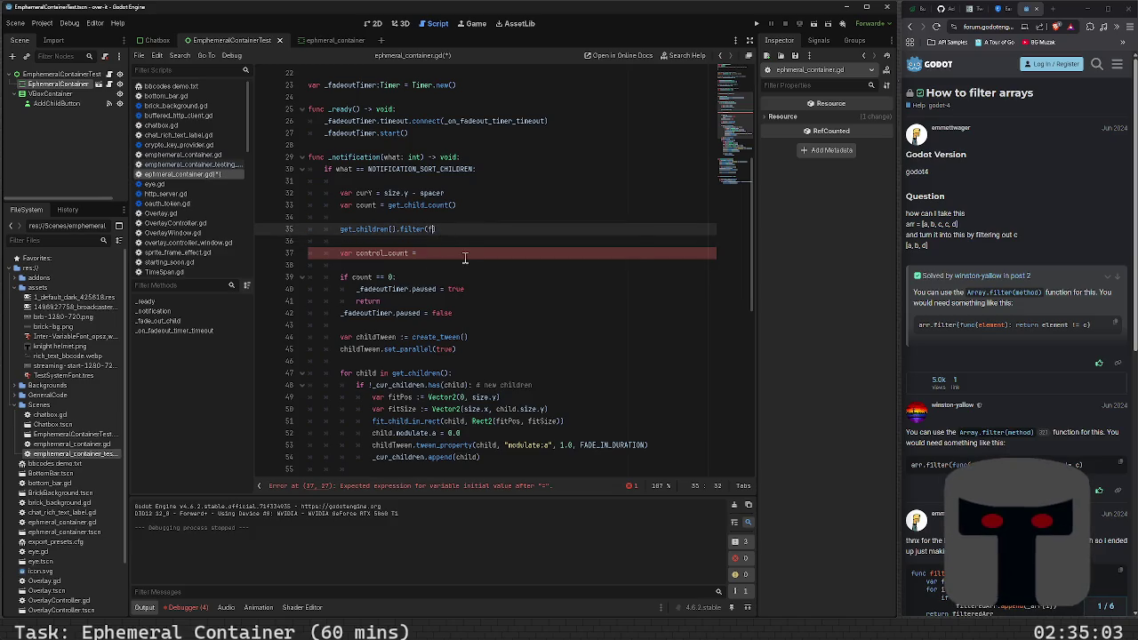
pyautogui.write('(ele')
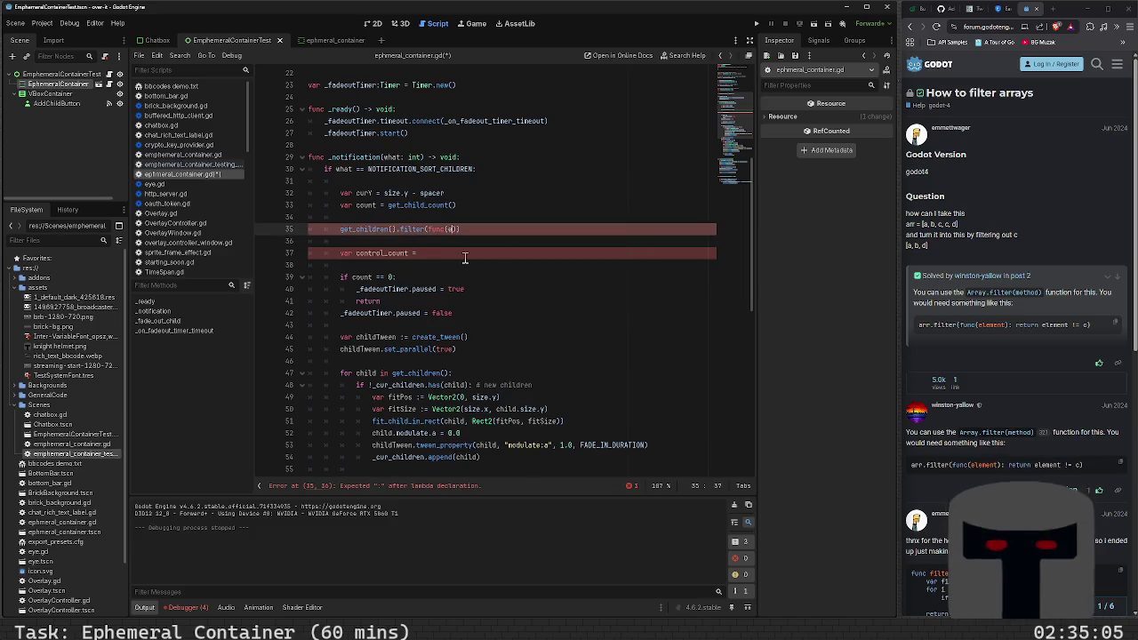
pyautogui.press('BackSpace')
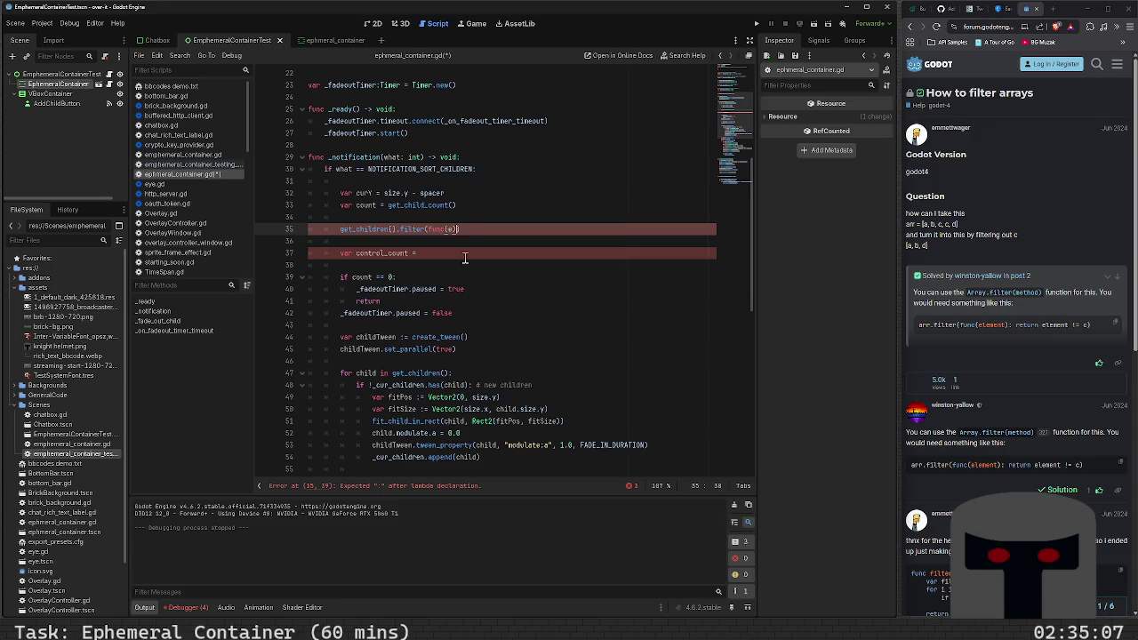
pyautogui.write(': ret')
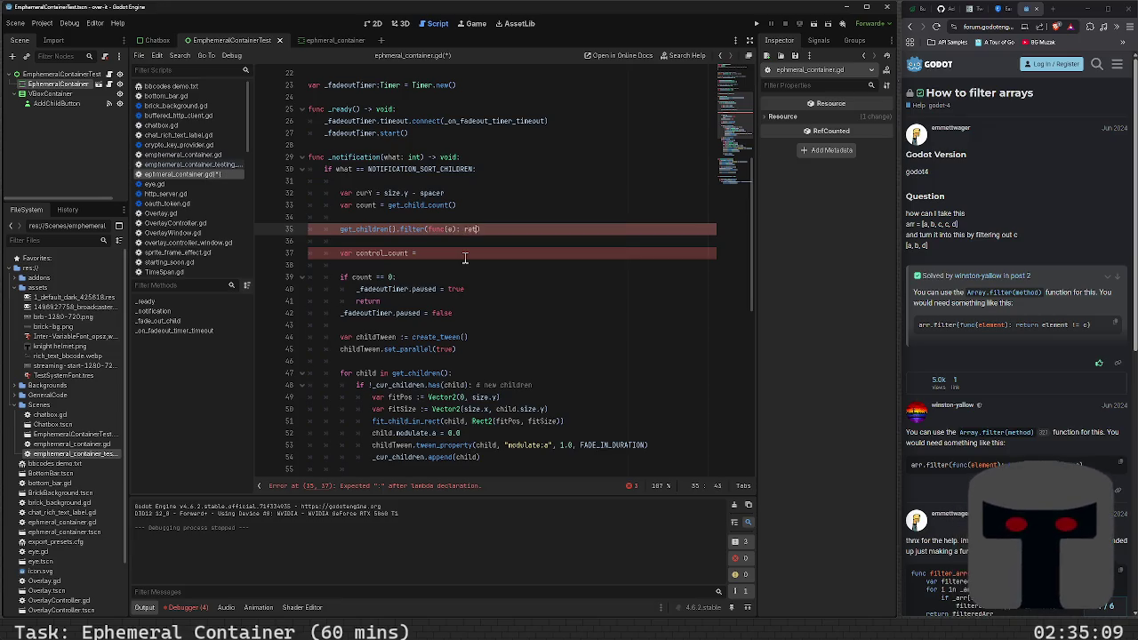
pyautogui.write('urn ')
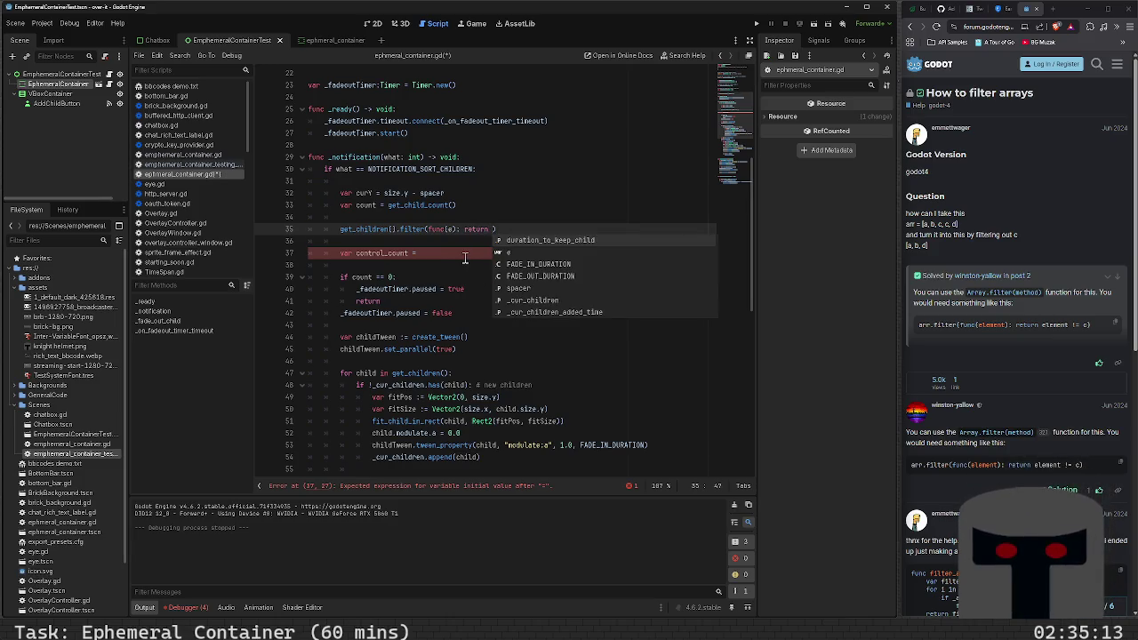
pyautogui.write('e is ')
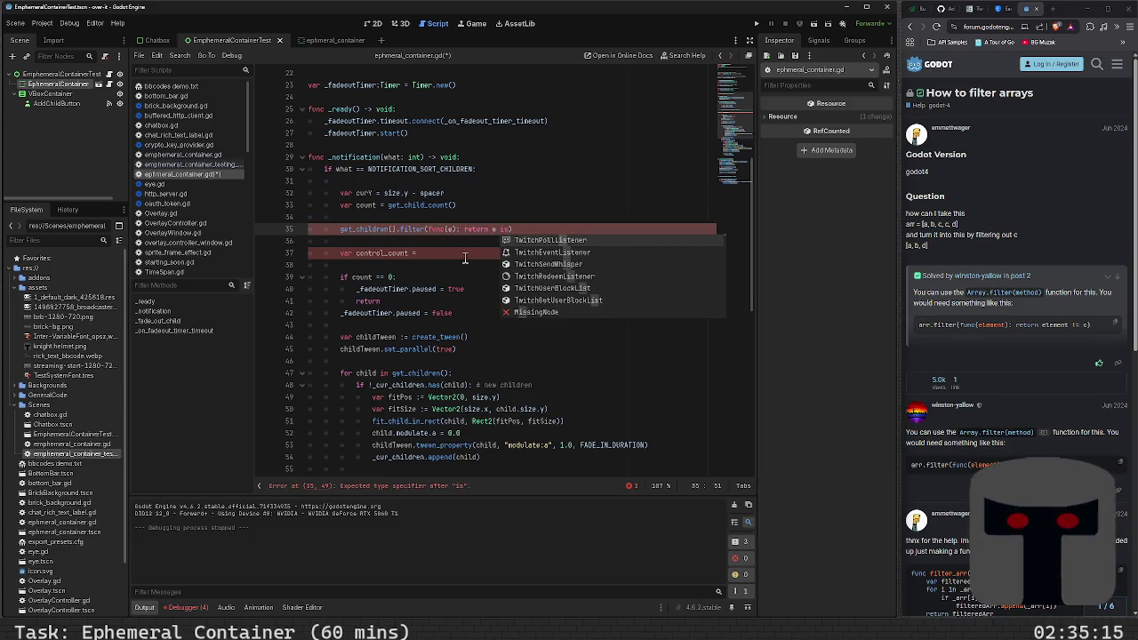
pyautogui.write('Control')
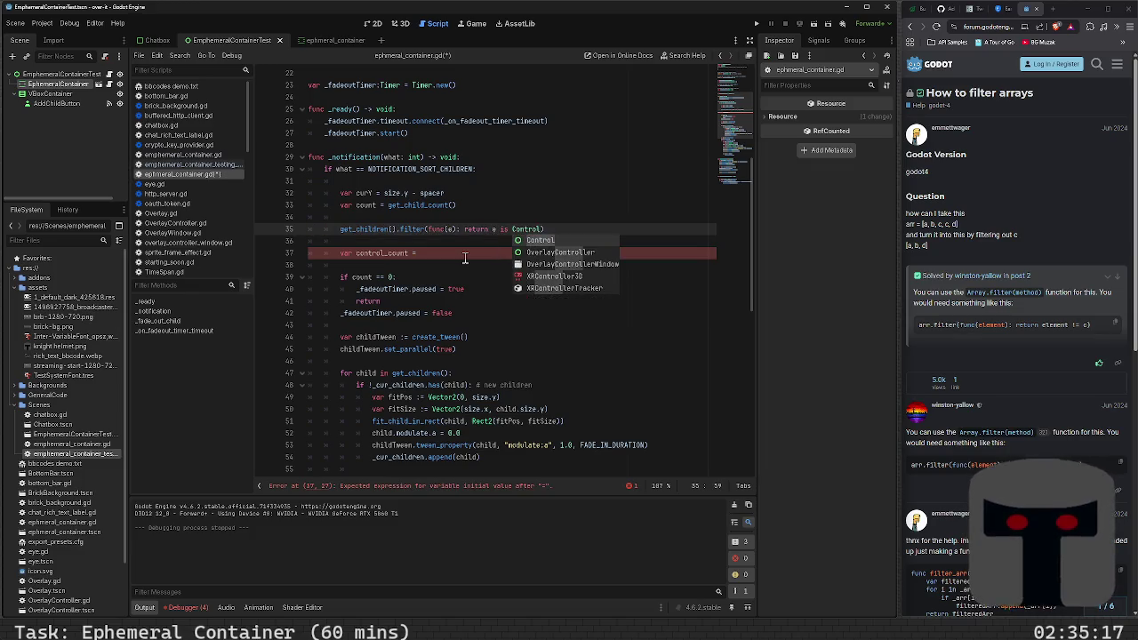
pyautogui.press('Escape')
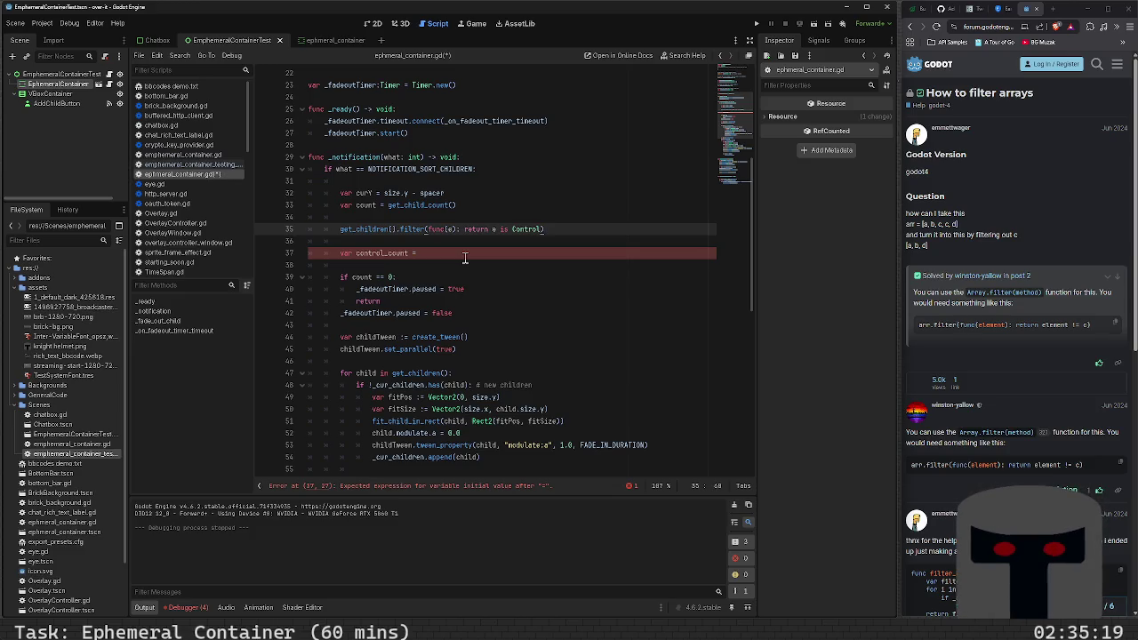
pyautogui.write('.count')
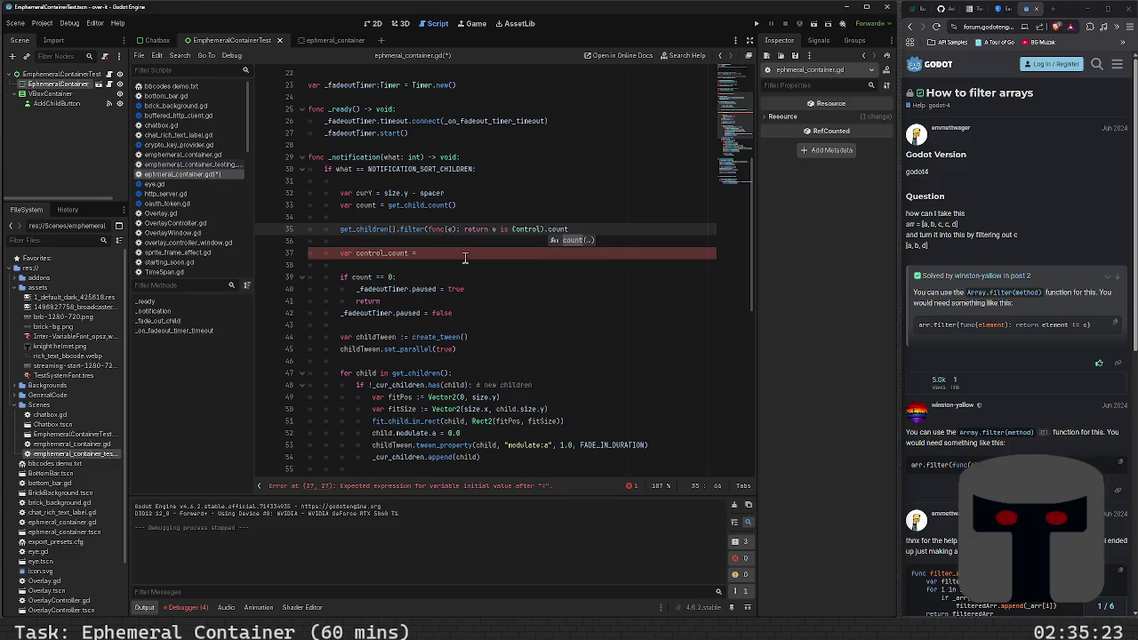
pyautogui.press('BackSpace')
pyautogui.press('BackSpace')
pyautogui.press('BackSpace')
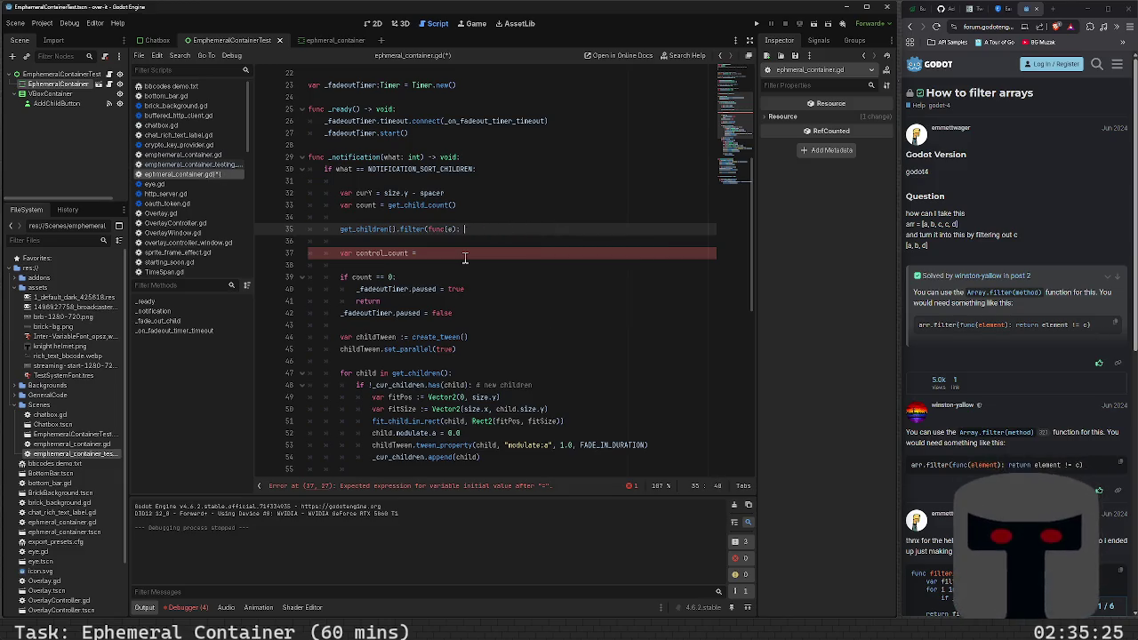
pyautogui.write('.')
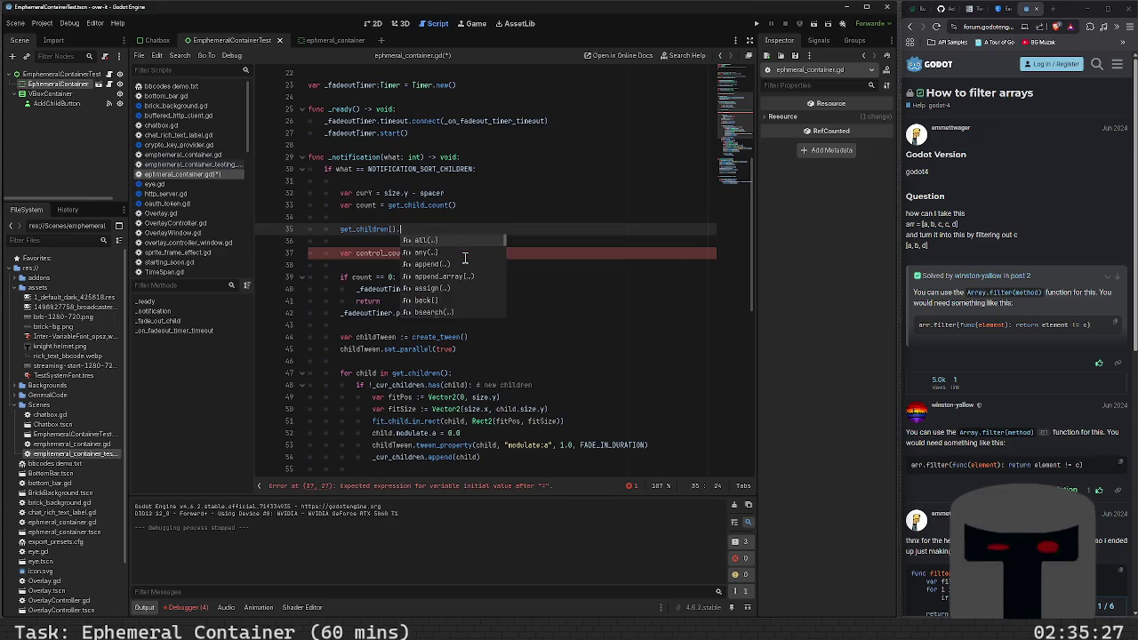
pyautogui.write('count(f')
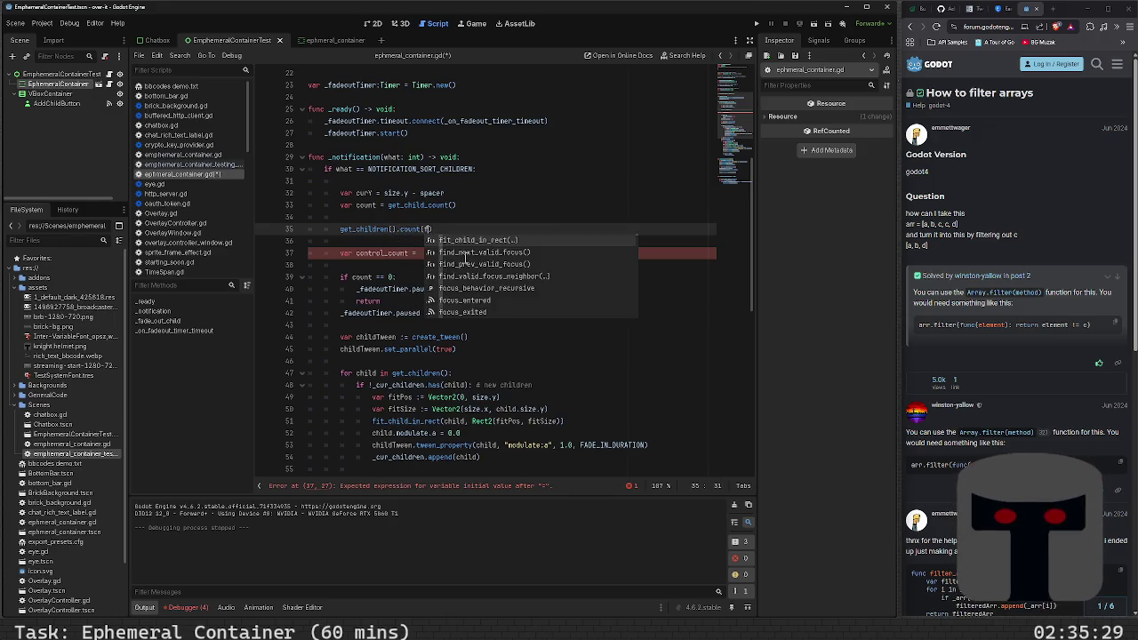
pyautogui.press('BackSpace')
pyautogui.press('BackSpace')
pyautogui.press('BackSpace')
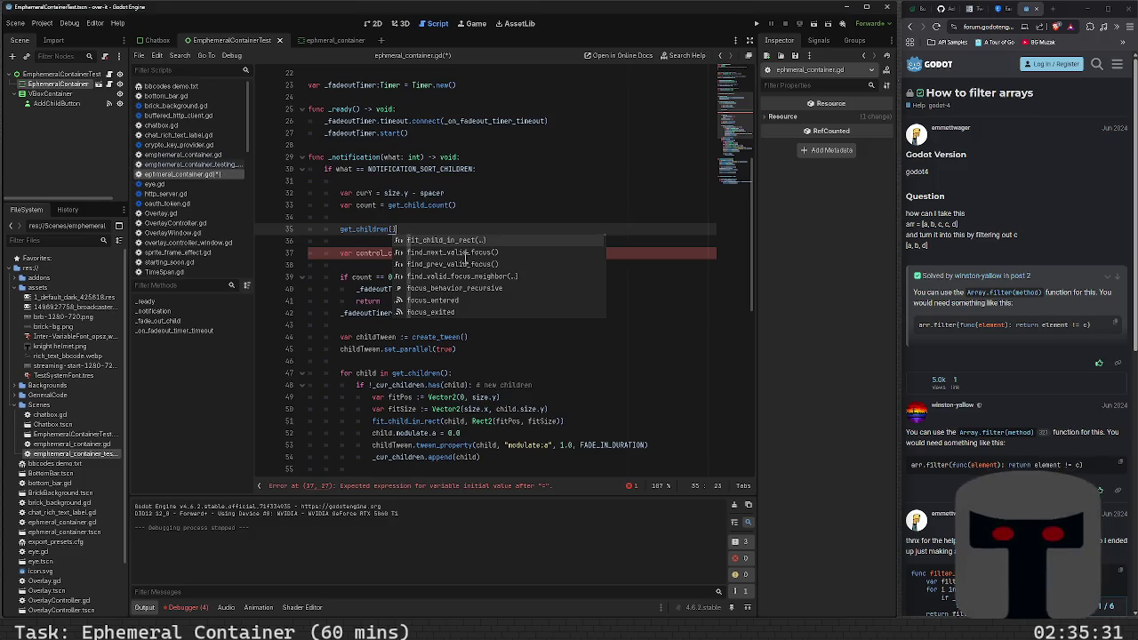
pyautogui.write('.filter(func(e): return e is Control)')
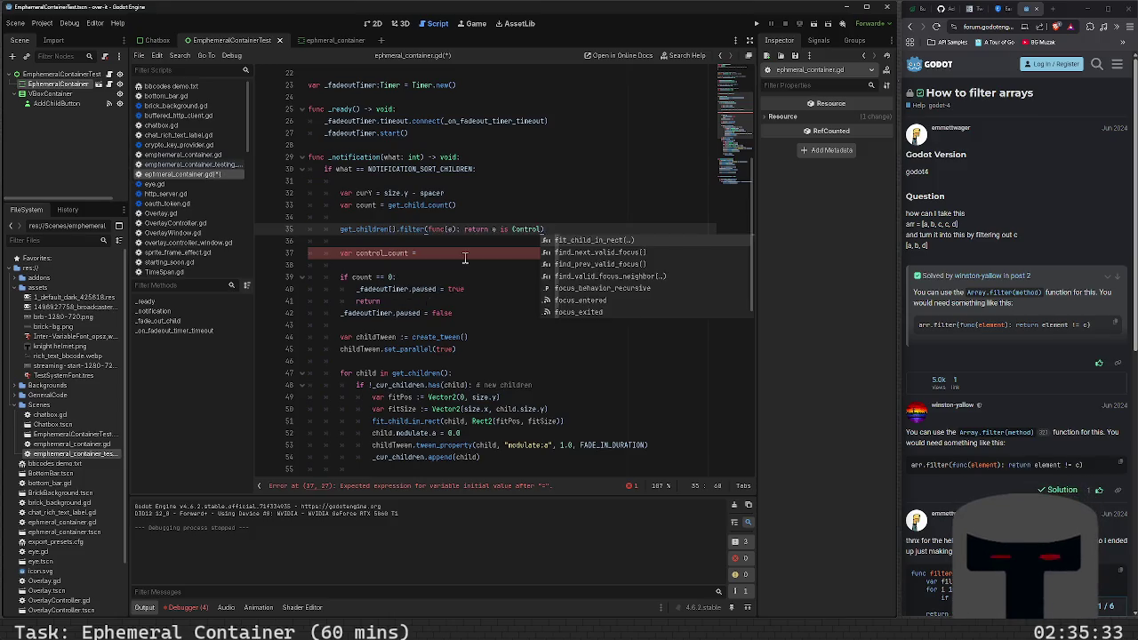
pyautogui.write('.size(')
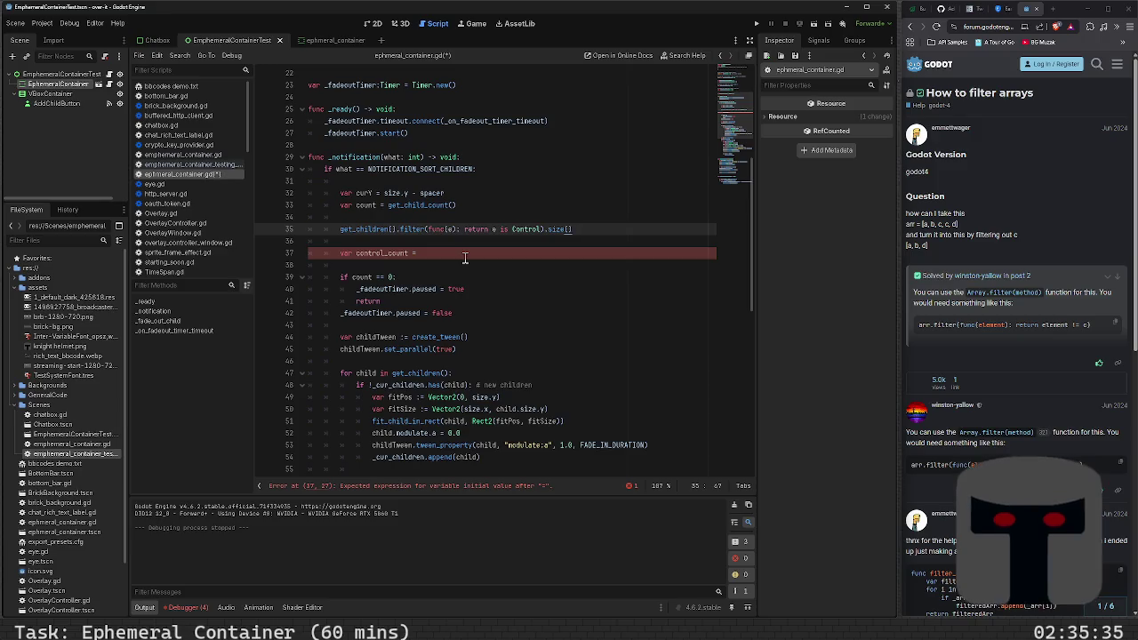
# - Move that expression over get_child_count() on line 33, delete the control_count lines, and save
pyautogui.press('End')
pyautogui.hotkey('shift', 'Home')
pyautogui.hotkey('ctrl', 'x')
pyautogui.press('Up')
pyautogui.press('Up')
pyautogui.press('End')
pyautogui.hotkey('shift', 'Left')
pyautogui.hotkey('shift', 'Left')
pyautogui.hotkey('shift', 'Left')
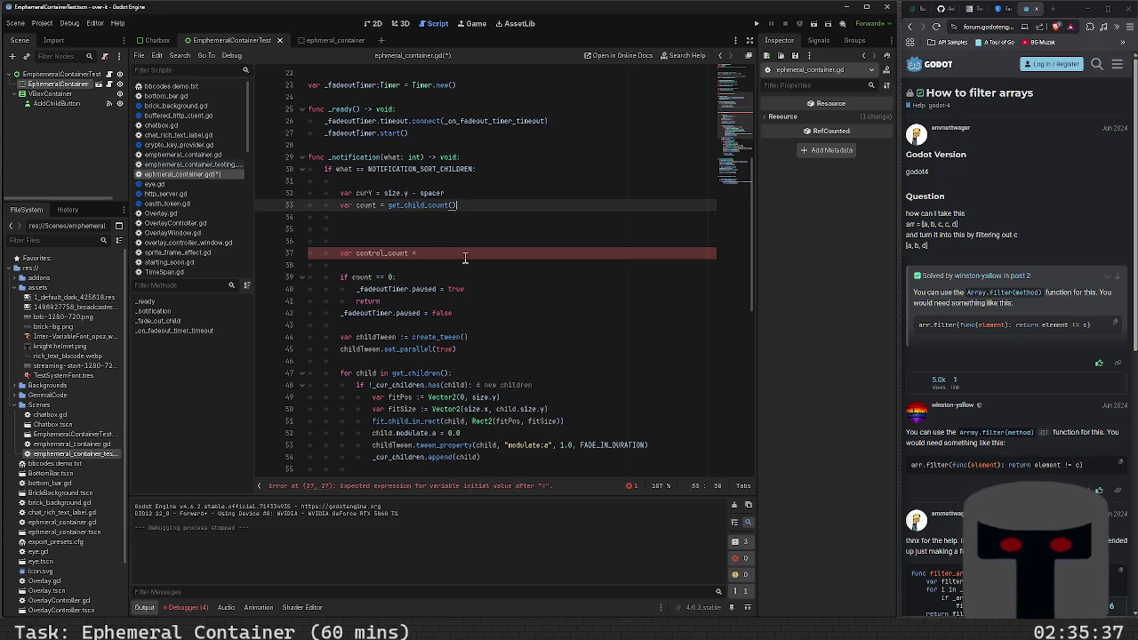
pyautogui.hotkey('shift', 'Left')
pyautogui.hotkey('shift', 'Left')
pyautogui.hotkey('shift', 'Left')
pyautogui.hotkey('ctrl', 'v')
pyautogui.press('Down')
pyautogui.press('Down')
pyautogui.press('Down')
pyautogui.press('Down')
pyautogui.press('Down')
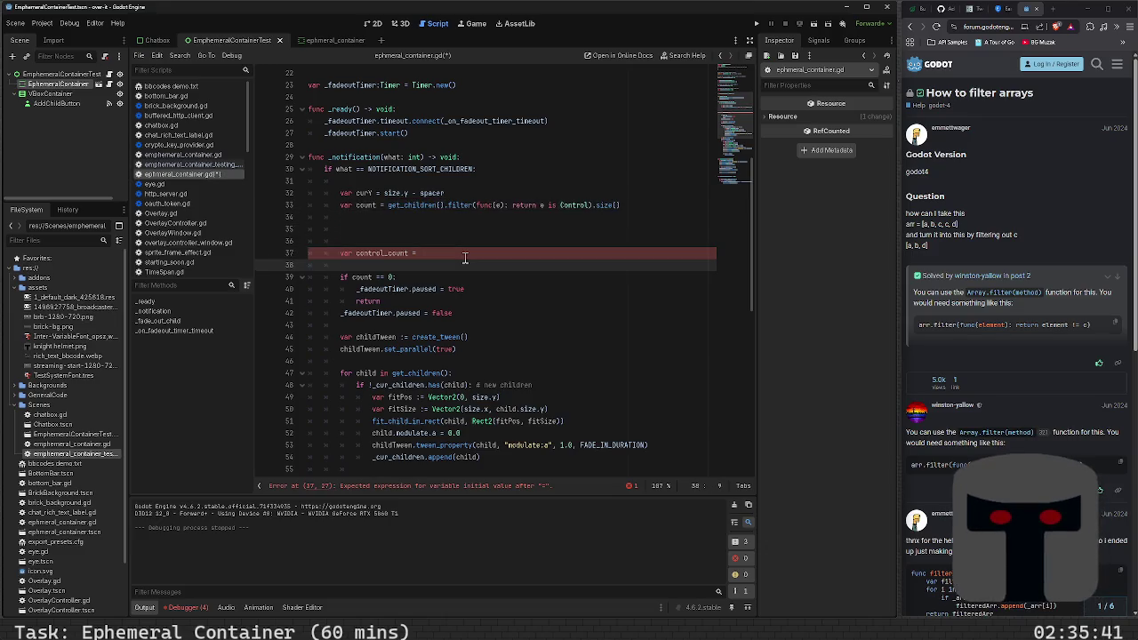
pyautogui.hotkey('shift', 'Up')
pyautogui.hotkey('shift', 'Up')
pyautogui.hotkey('shift', 'Up')
pyautogui.press('BackSpace')
pyautogui.hotkey('ctrl', 's')
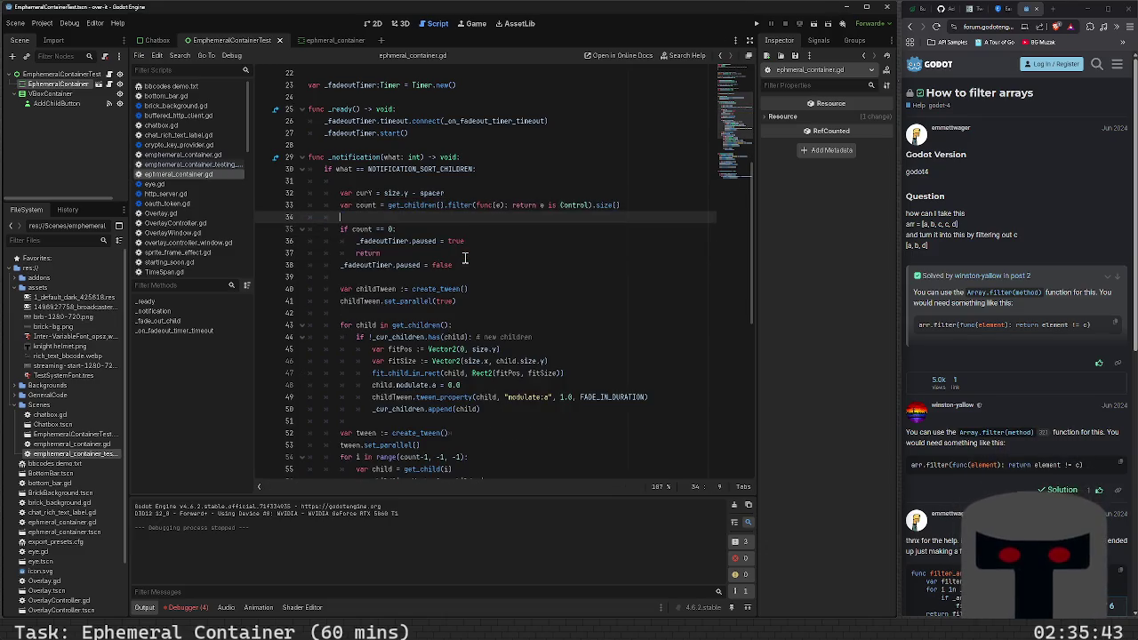
# - Begin a filter(func() call on the children for loop
pyautogui.press('Down')
pyautogui.press('Down')
pyautogui.press('Down')
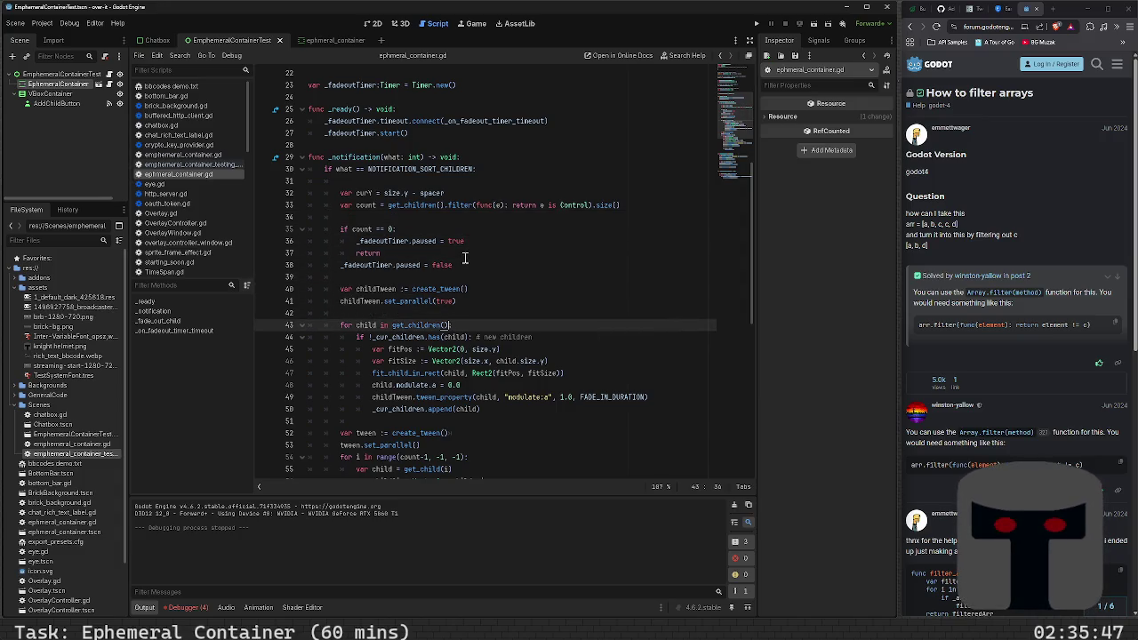
pyautogui.write('filter()')
pyautogui.press('Left')
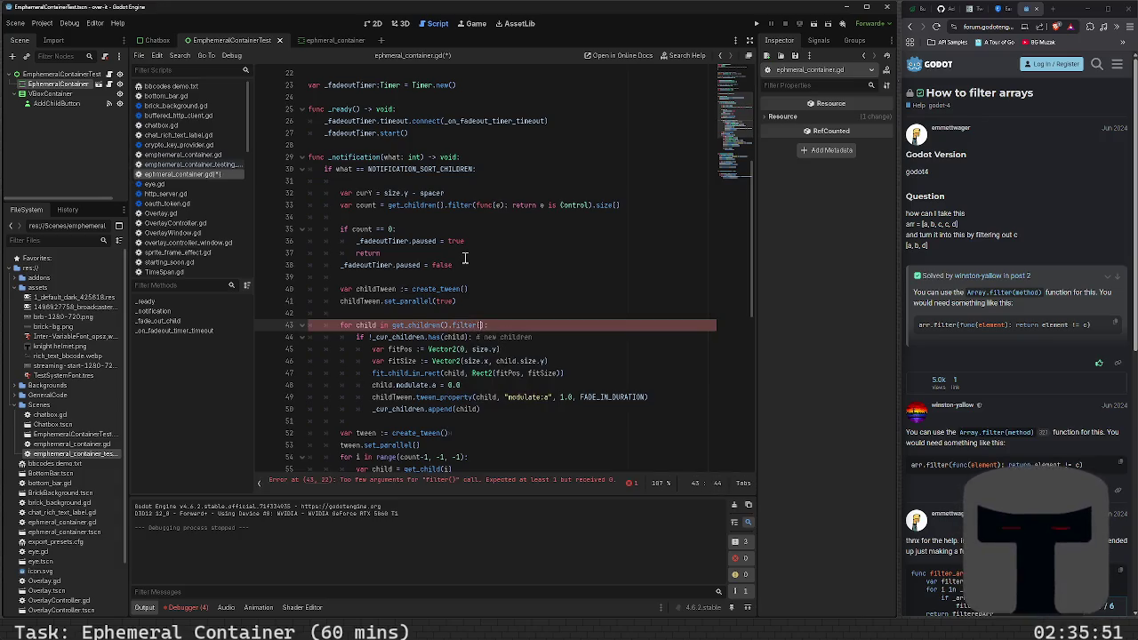
pyautogui.write('nc(e')
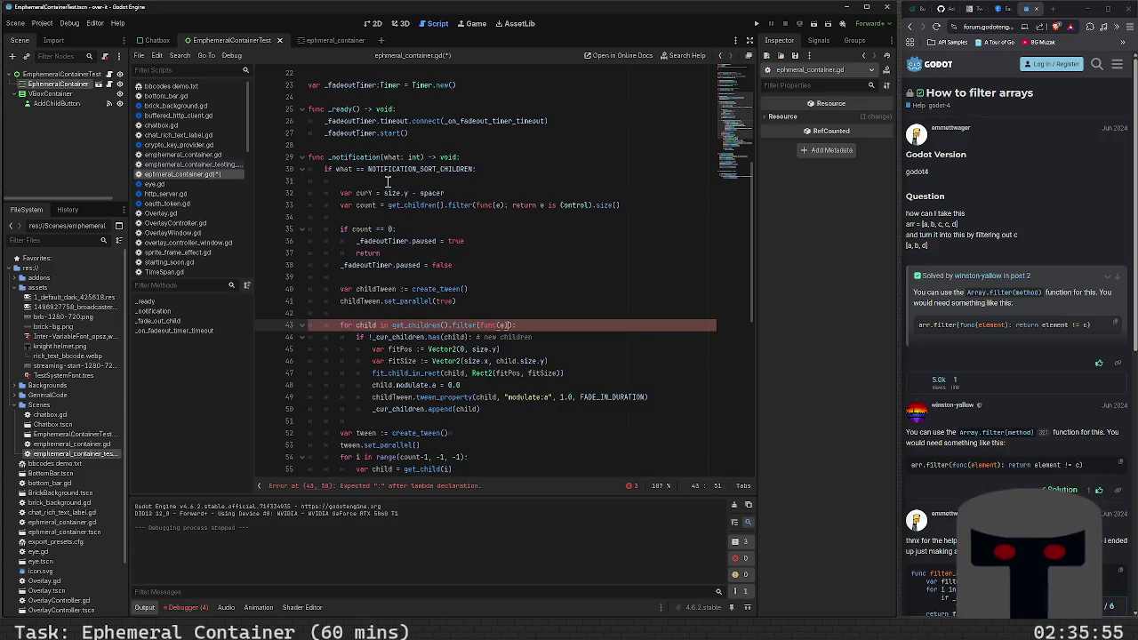
pyautogui.click(371, 146)
pyautogui.press('Up')
pyautogui.press('Up')
pyautogui.press('Up')
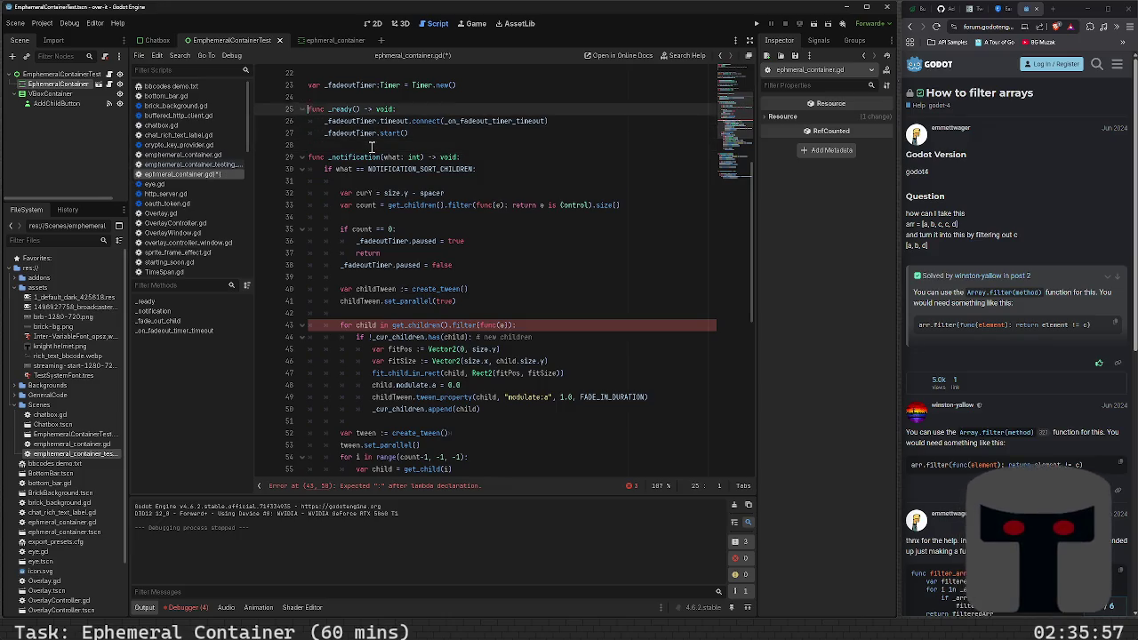
pyautogui.scroll(-10, 372, 145)
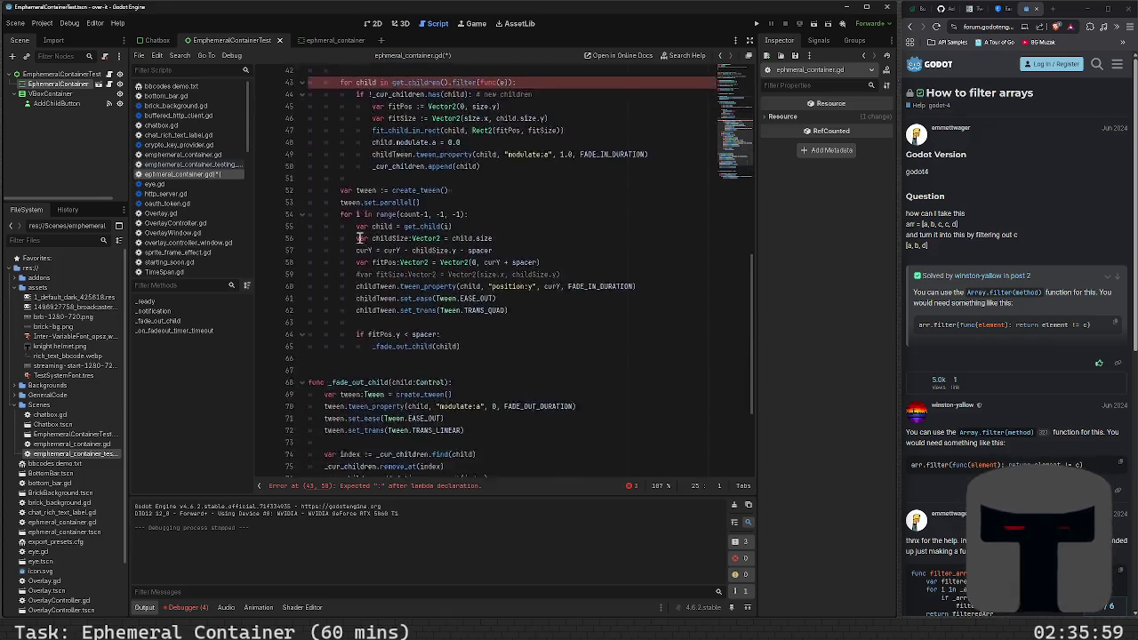
# - Append func _is_control(e:Object) -> bool returning e is Control at the script's end, and save
pyautogui.click(326, 469)
pyautogui.press('Return')
pyautogui.write('f')
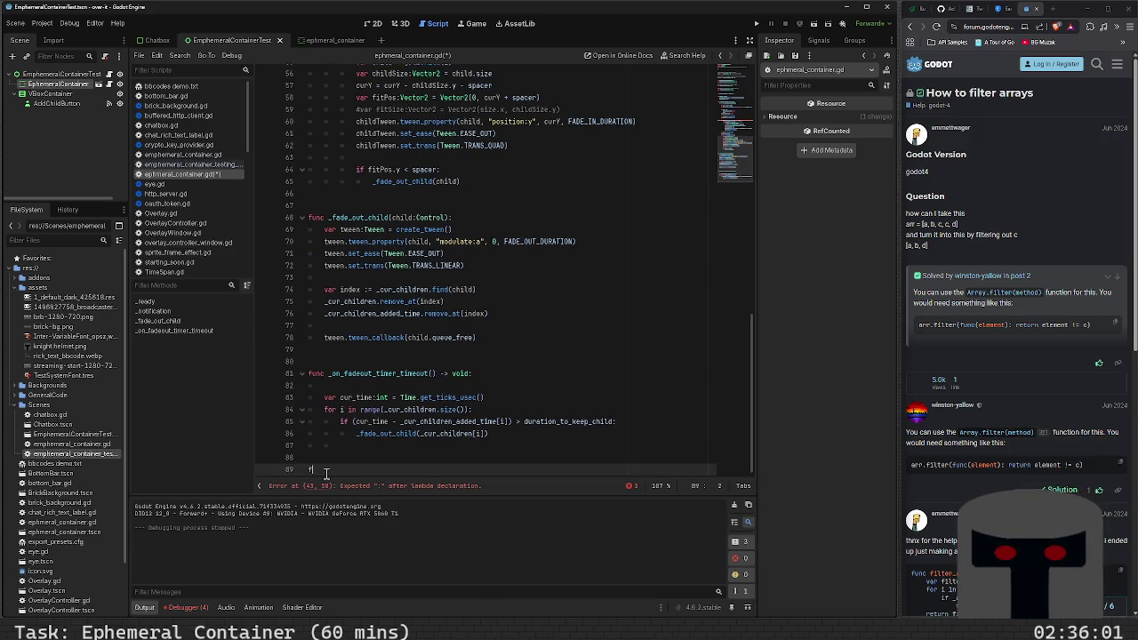
pyautogui.write('unc is_control(')
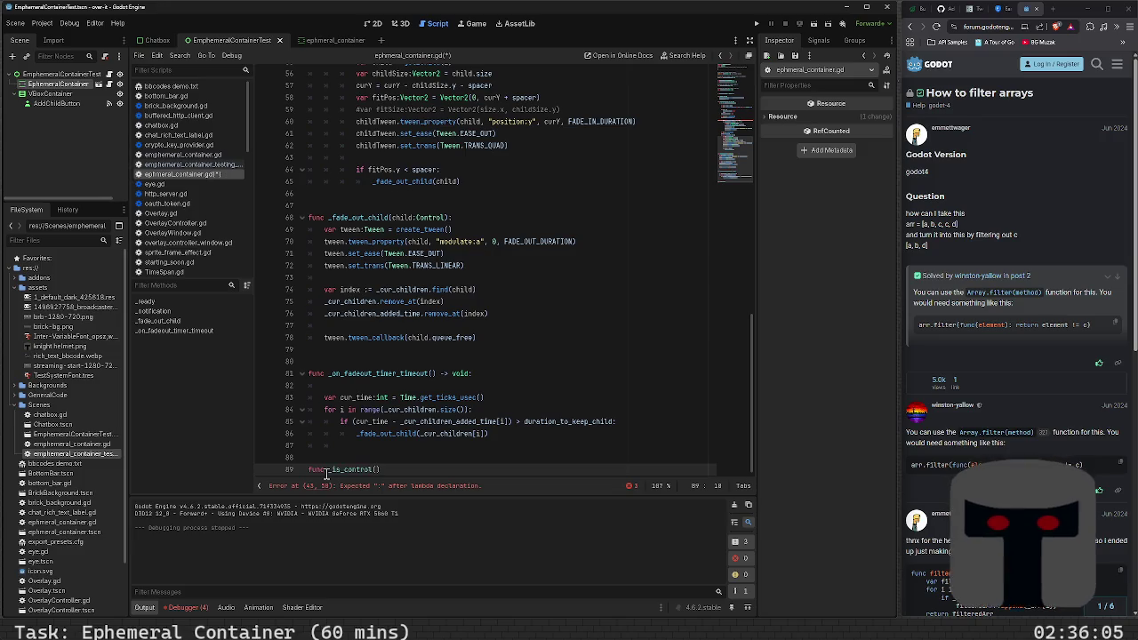
pyautogui.write('c')
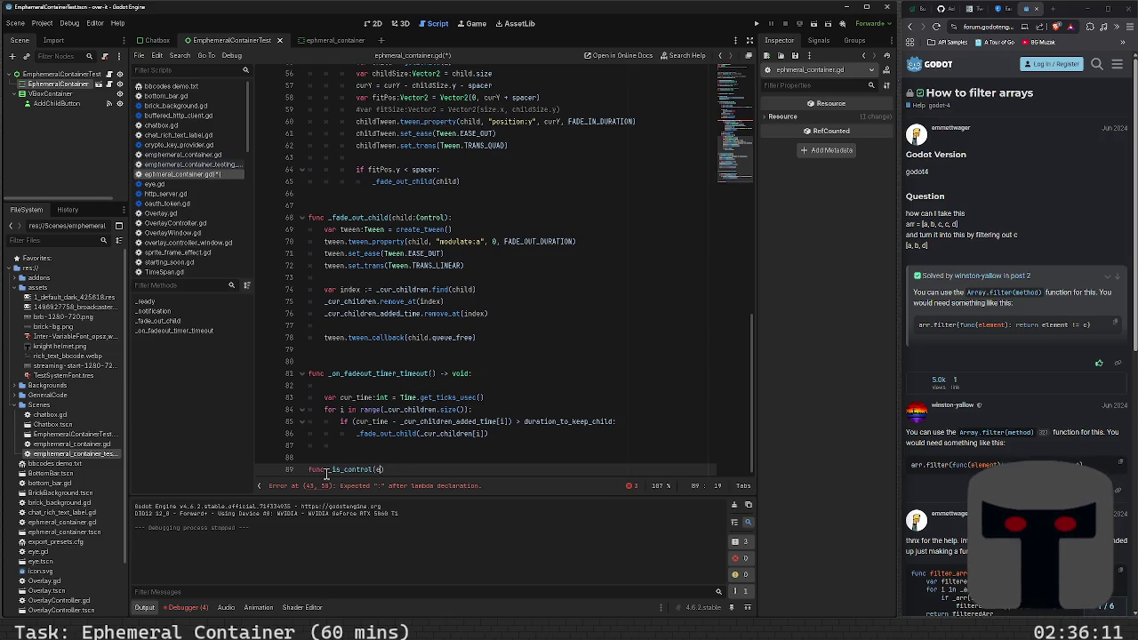
pyautogui.write('ject')
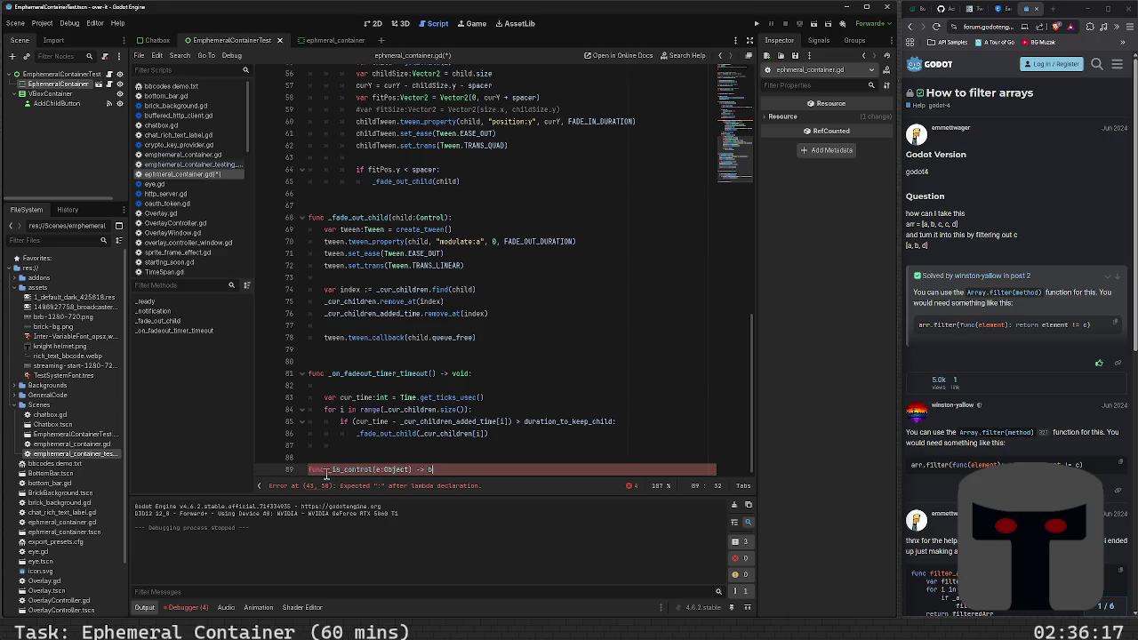
pyautogui.write(':')
pyautogui.press('Return')
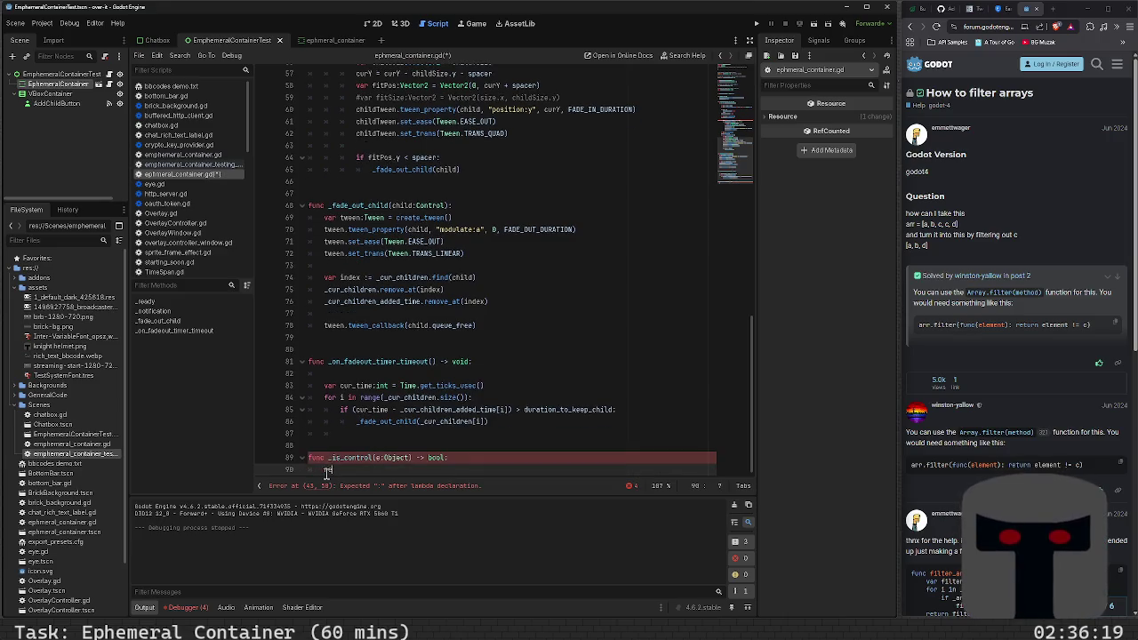
pyautogui.write('return eis CDo')
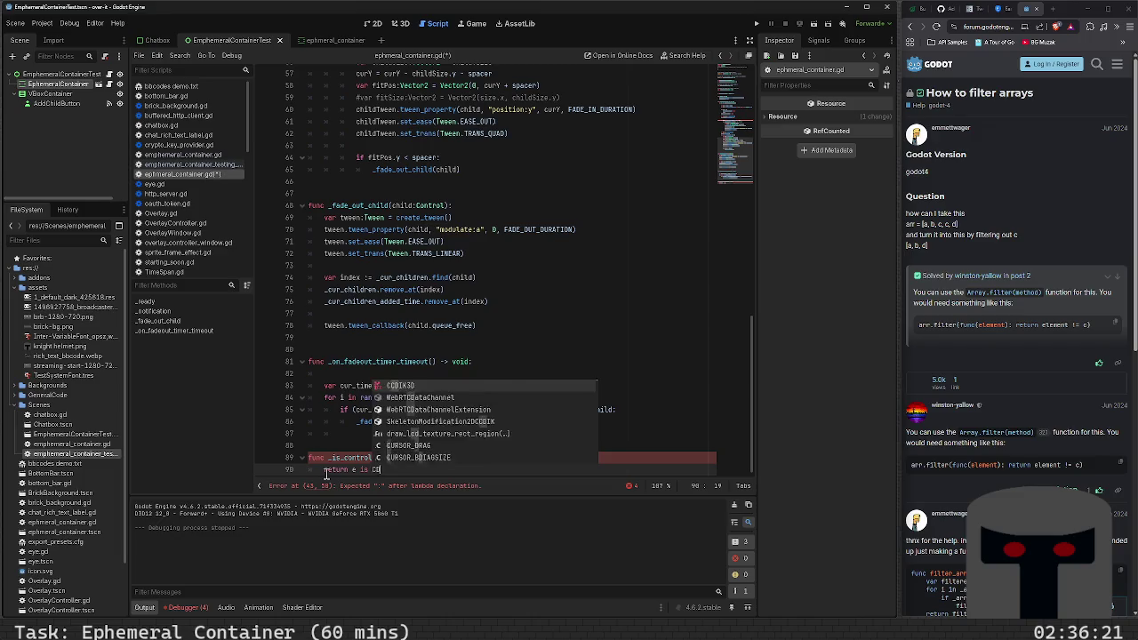
pyautogui.press('BackSpace')
pyautogui.press('BackSpace')
pyautogui.write('ontrol')
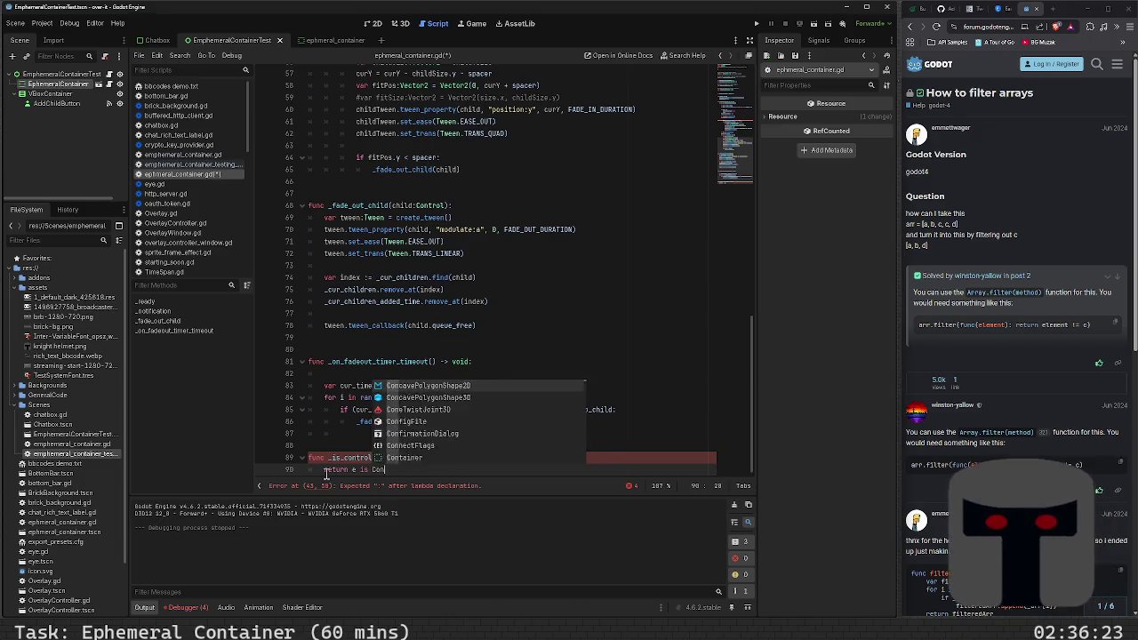
pyautogui.hotkey('ctrl', 's')
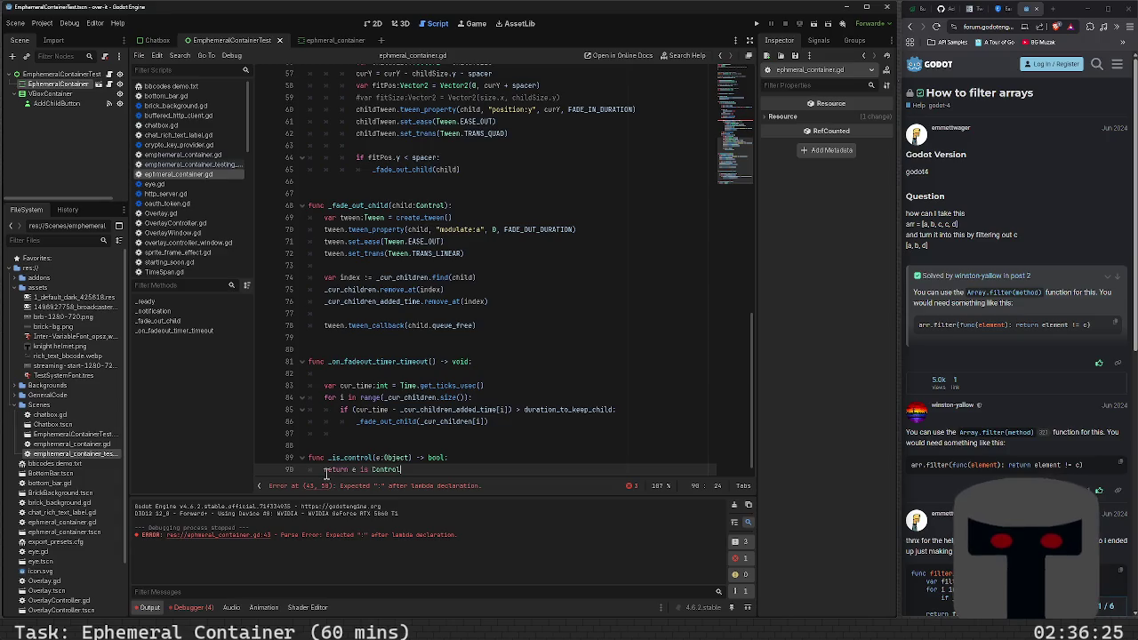
pyautogui.scroll(9, 480, 236)
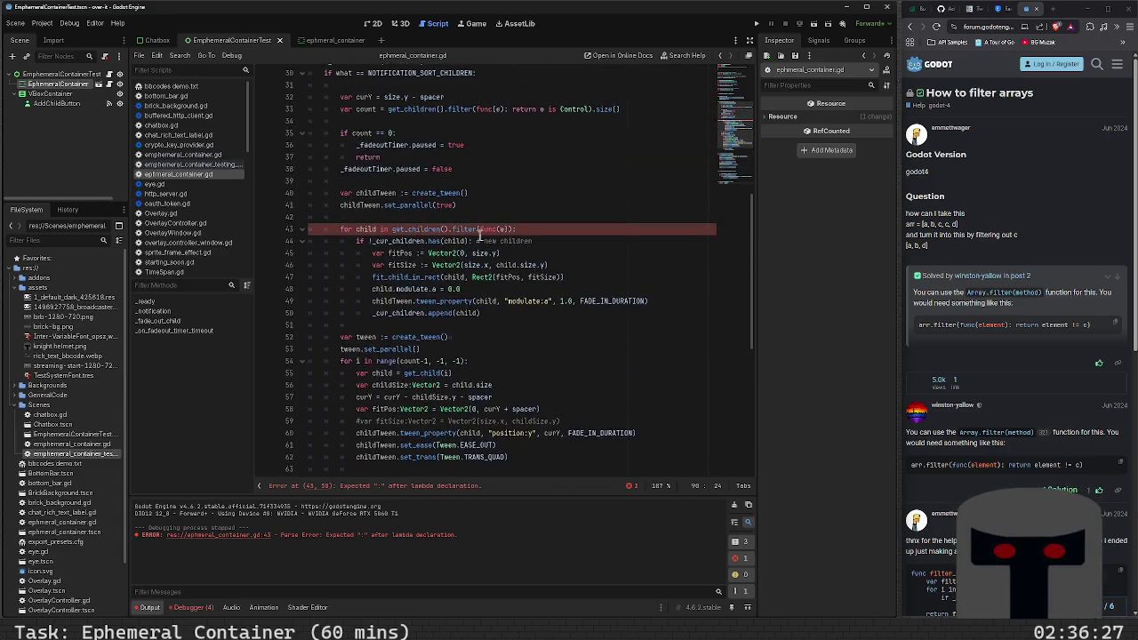
# - Pass _is_control to the children loop's filter in place of the unfinished lambda, and save
pyautogui.click(484, 229)
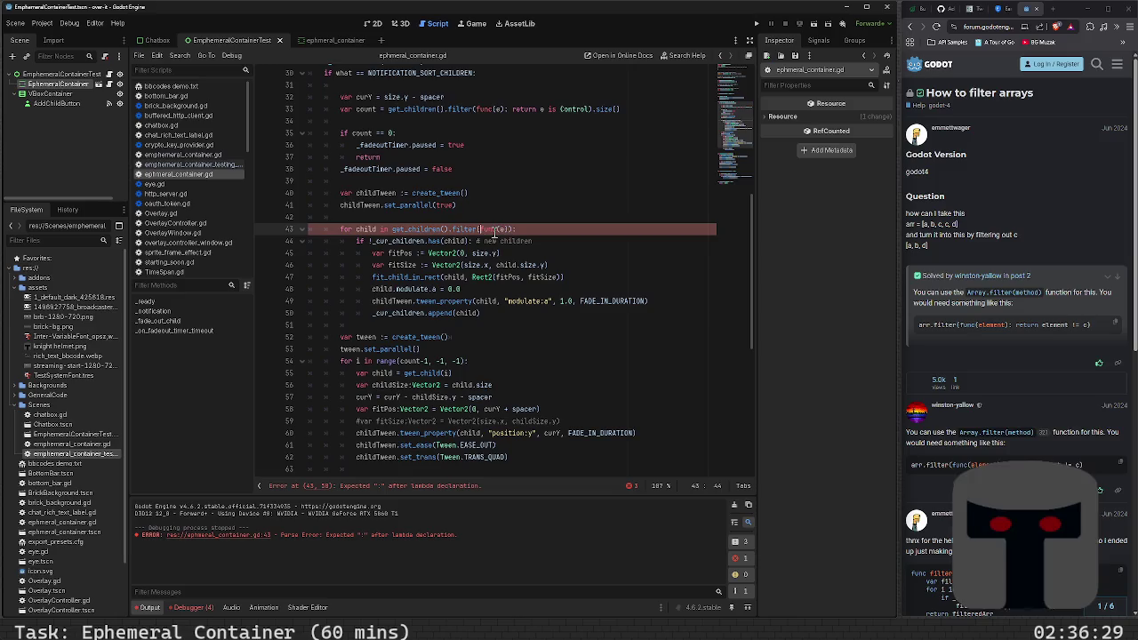
pyautogui.hotkey('shift', 'Right')
pyautogui.hotkey('shift', 'Right')
pyautogui.hotkey('shift', 'Right')
pyautogui.press('Delete')
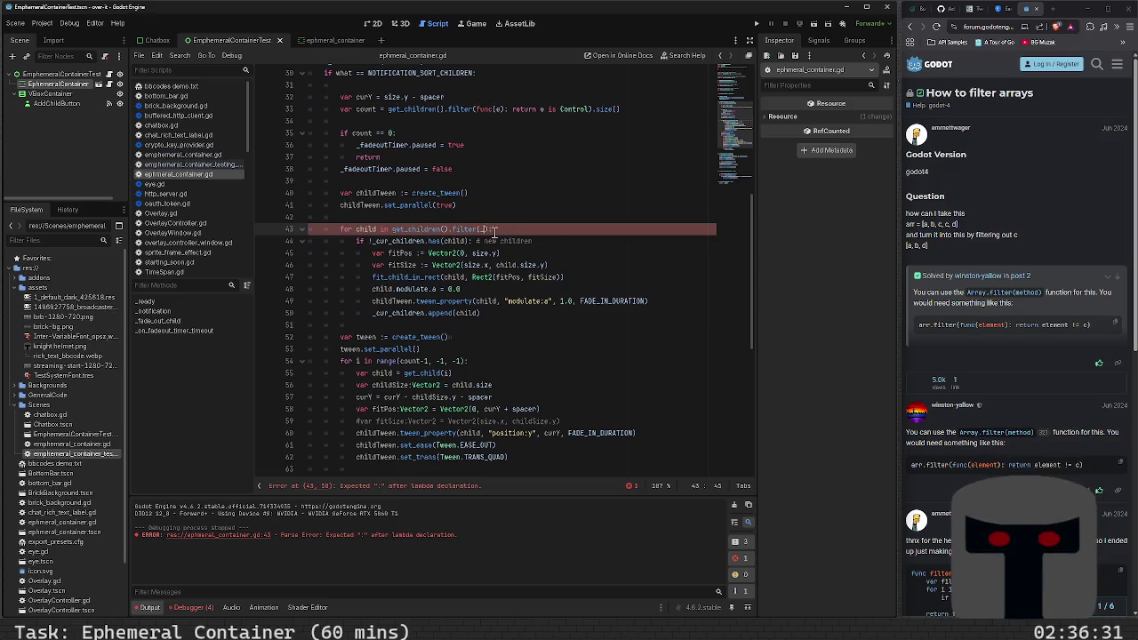
pyautogui.write('_is_control')
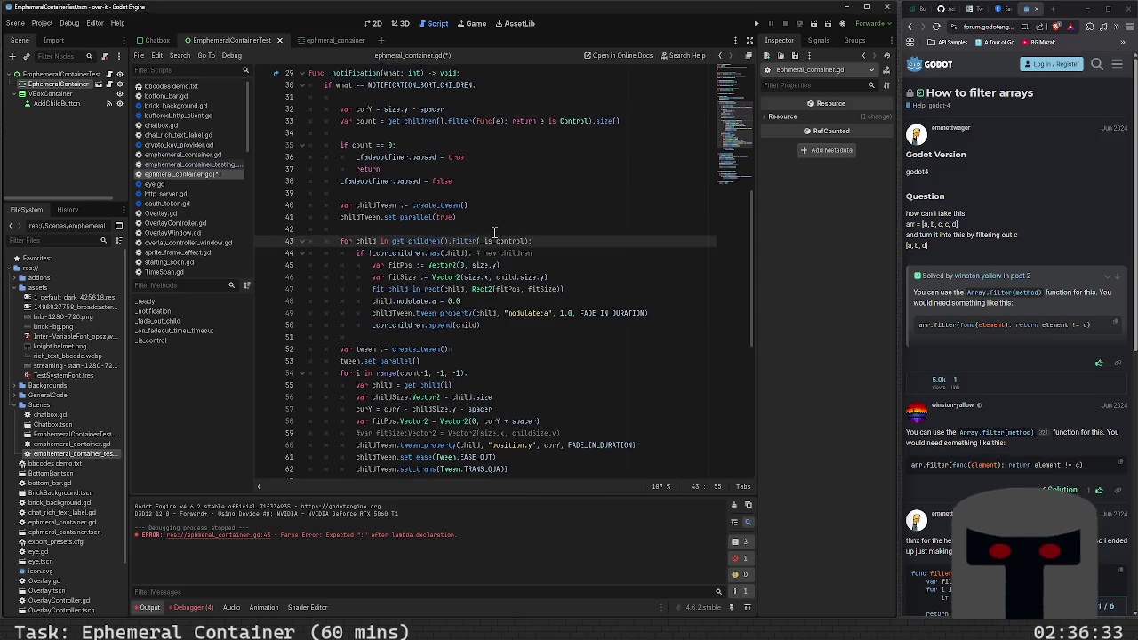
pyautogui.hotkey('ctrl', 's')
# - Replace the child count's inline lambda with _is_control
pyautogui.click(487, 121)
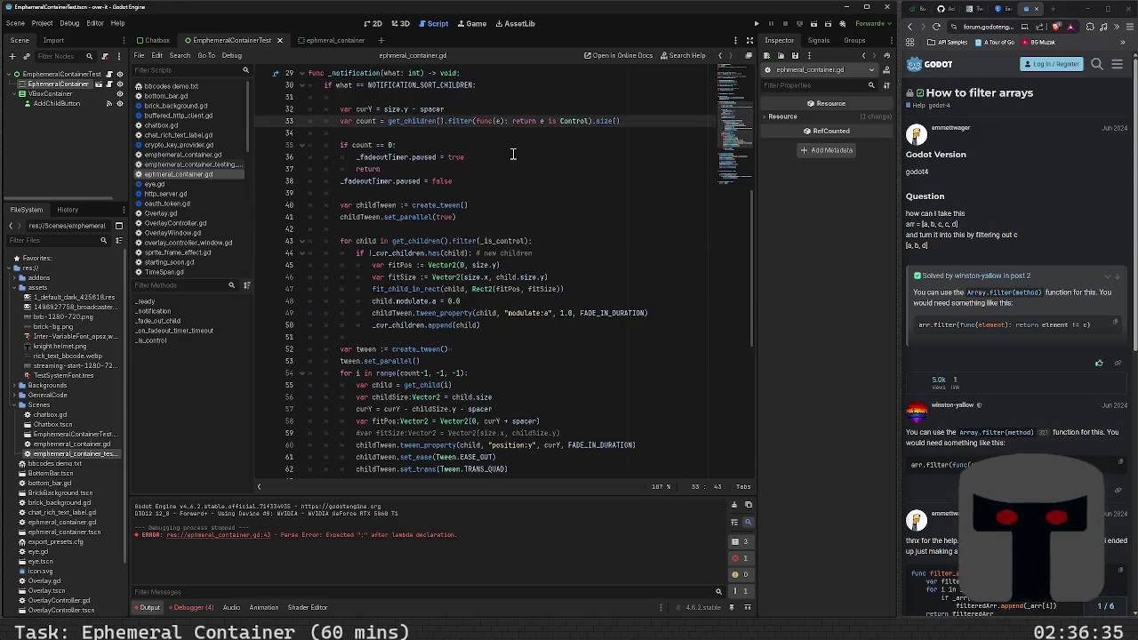
pyautogui.hotkey('shift', 'End')
pyautogui.hotkey('shift', 'Left')
pyautogui.hotkey('shift', 'Left')
pyautogui.hotkey('shift', 'Left')
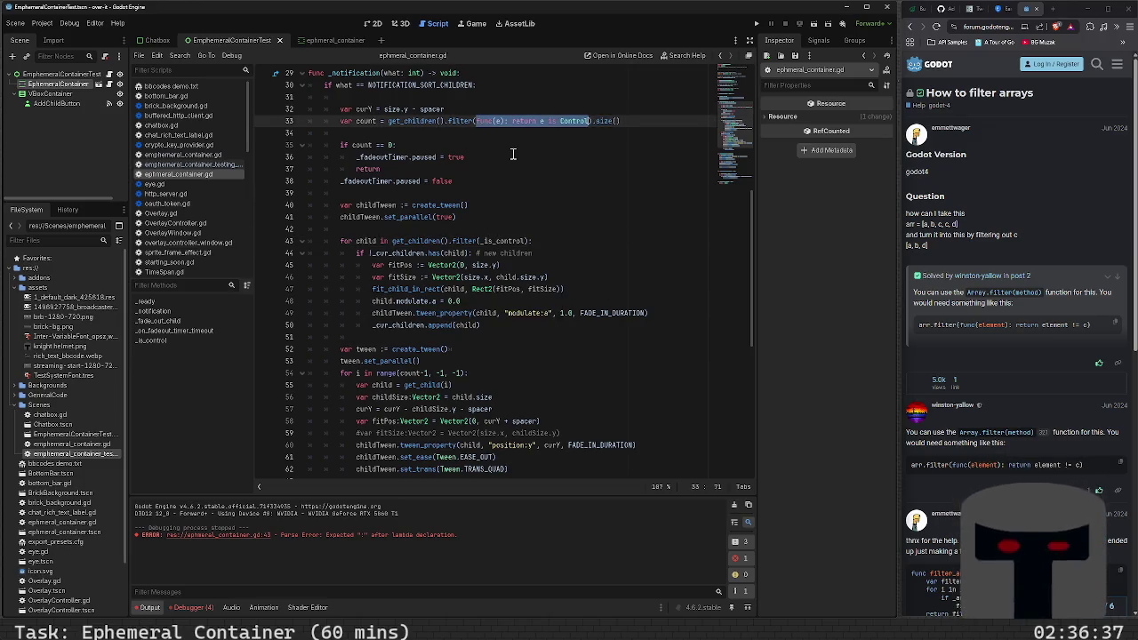
pyautogui.write('_')
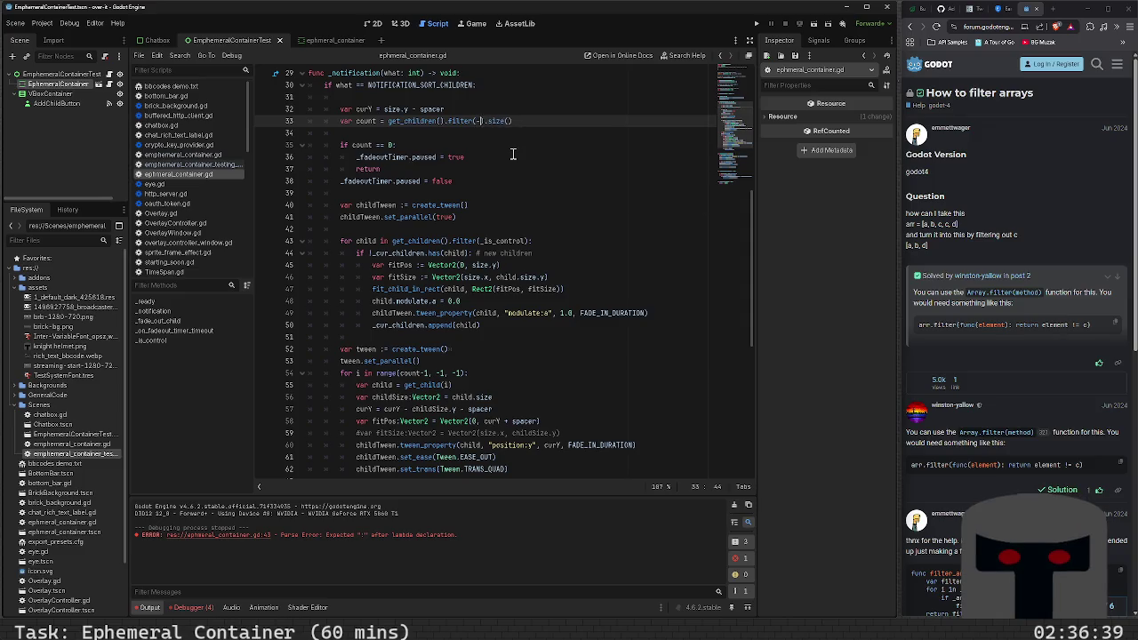
pyautogui.write('is_control')
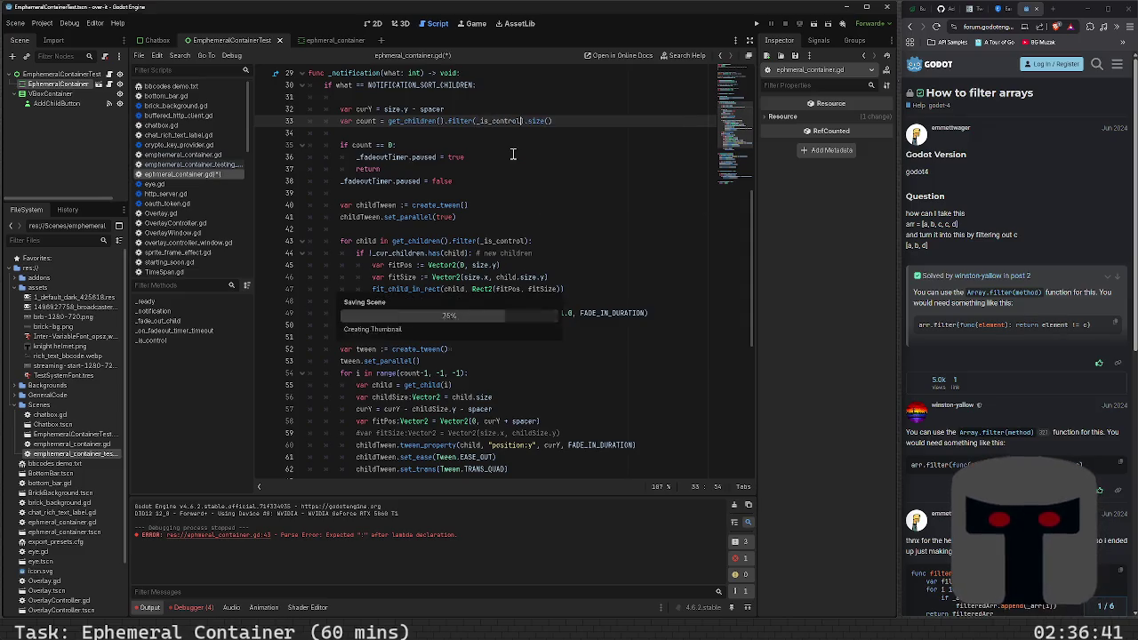
pyautogui.scroll(4, 540, 221)
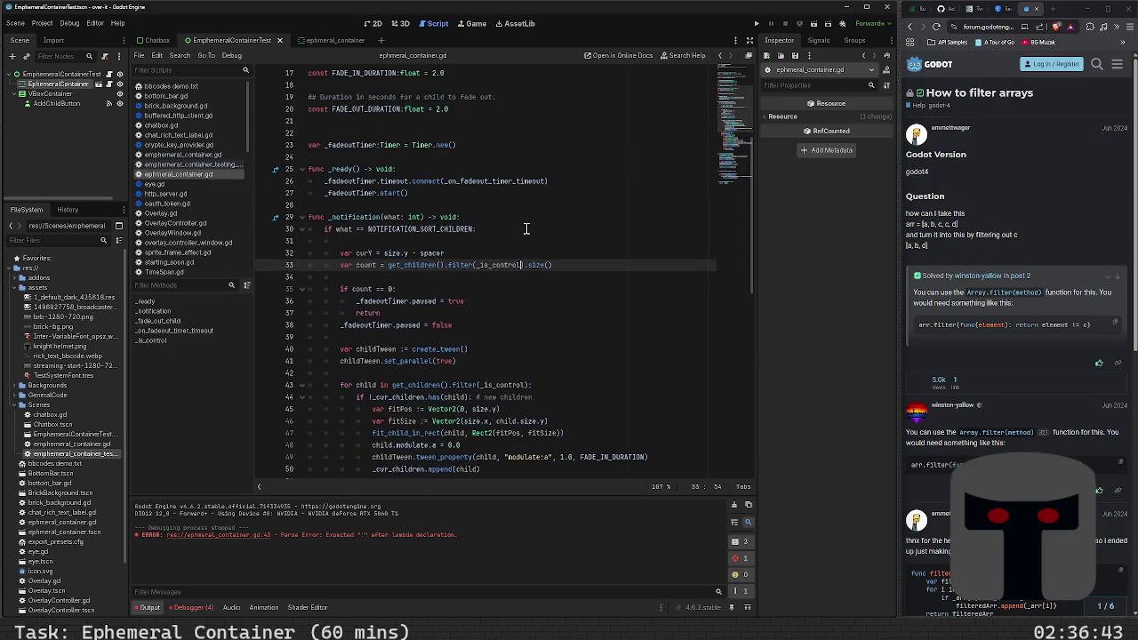
pyautogui.scroll(-4, 526, 229)
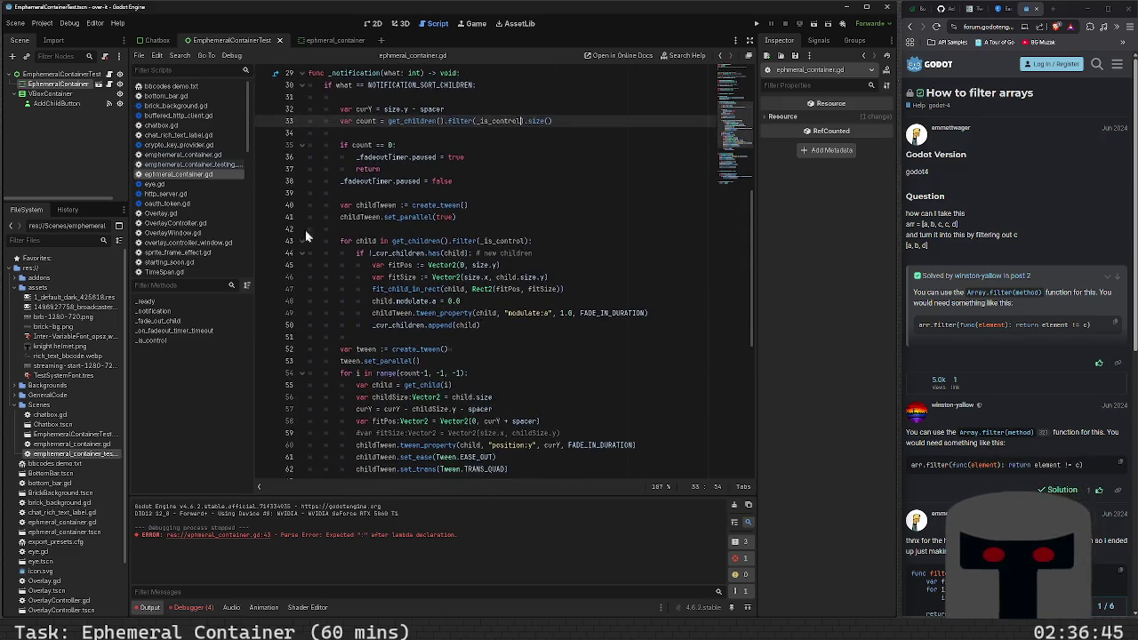
pyautogui.scroll(-2, 410, 302)
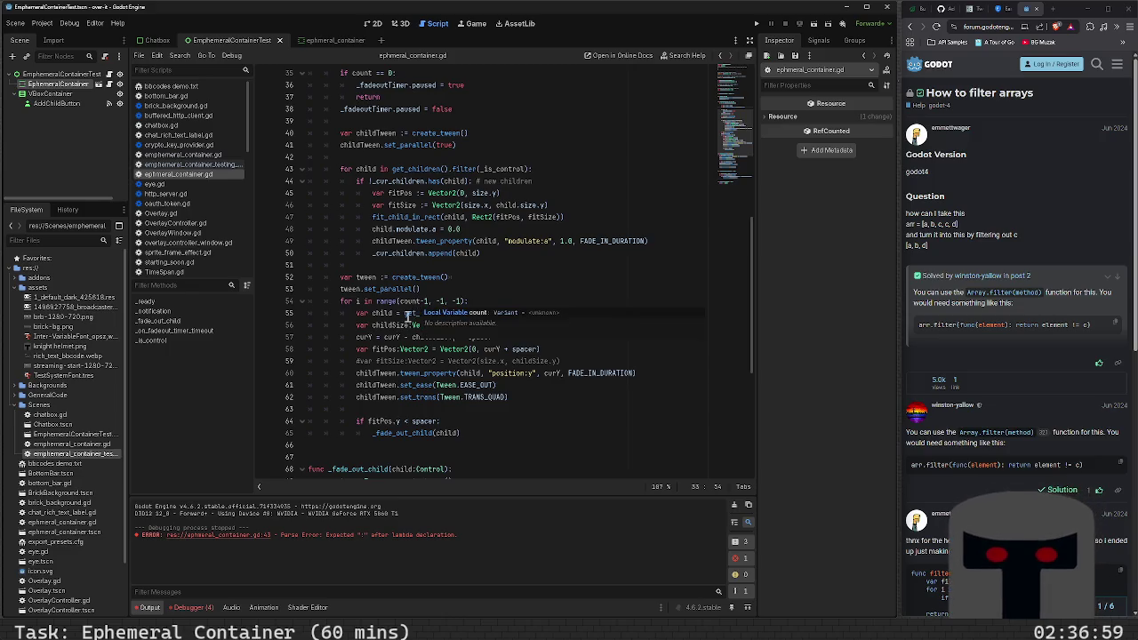
# - Start a children line below the tween setup and add 'var children =' above the count declaration
pyautogui.moveTo(405, 312)
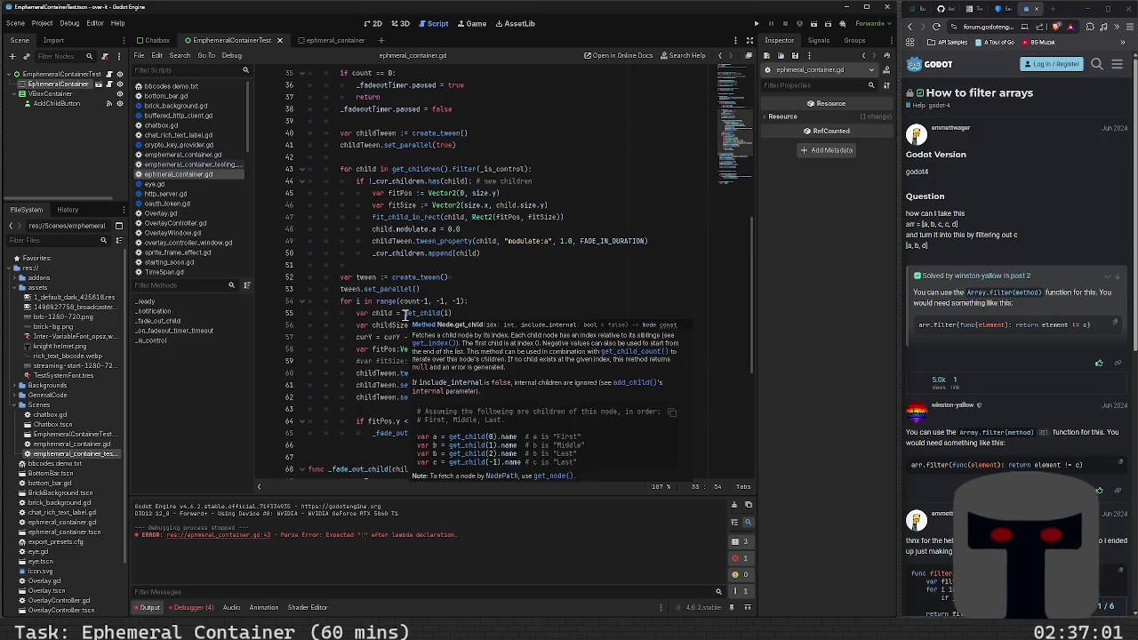
pyautogui.click(490, 293)
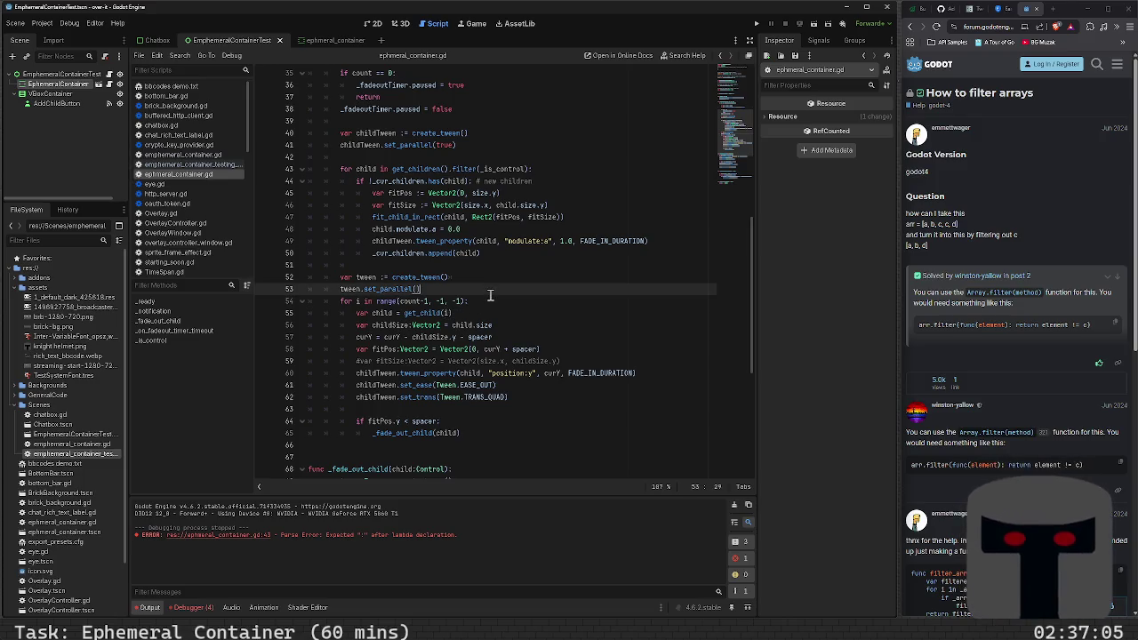
pyautogui.press('Return')
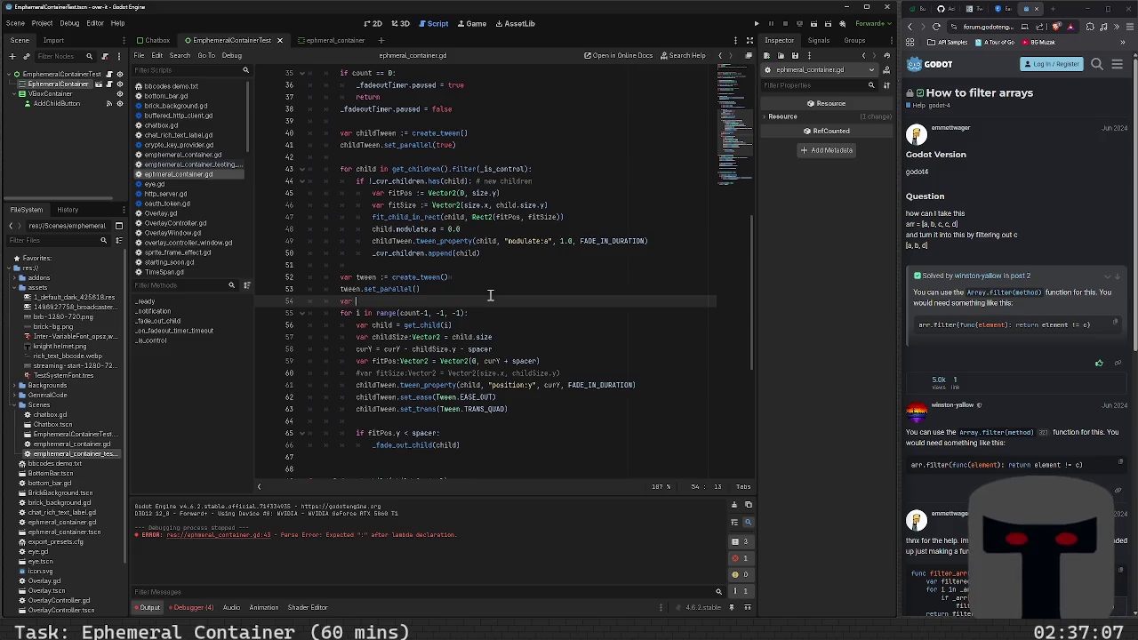
pyautogui.write('children')
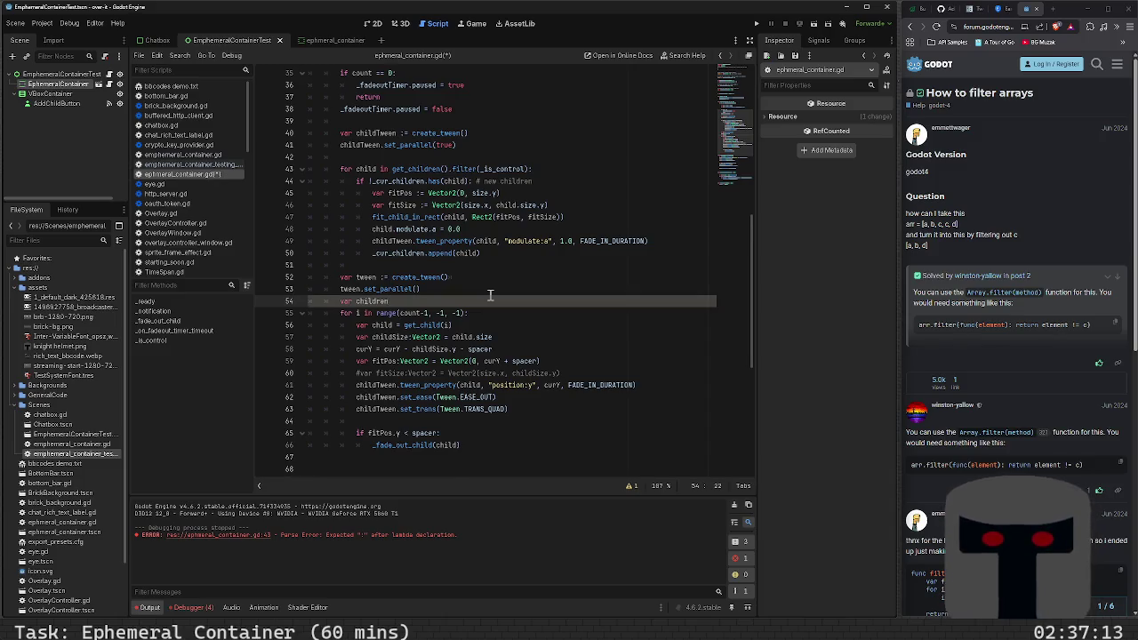
pyautogui.scroll(3, 490, 295)
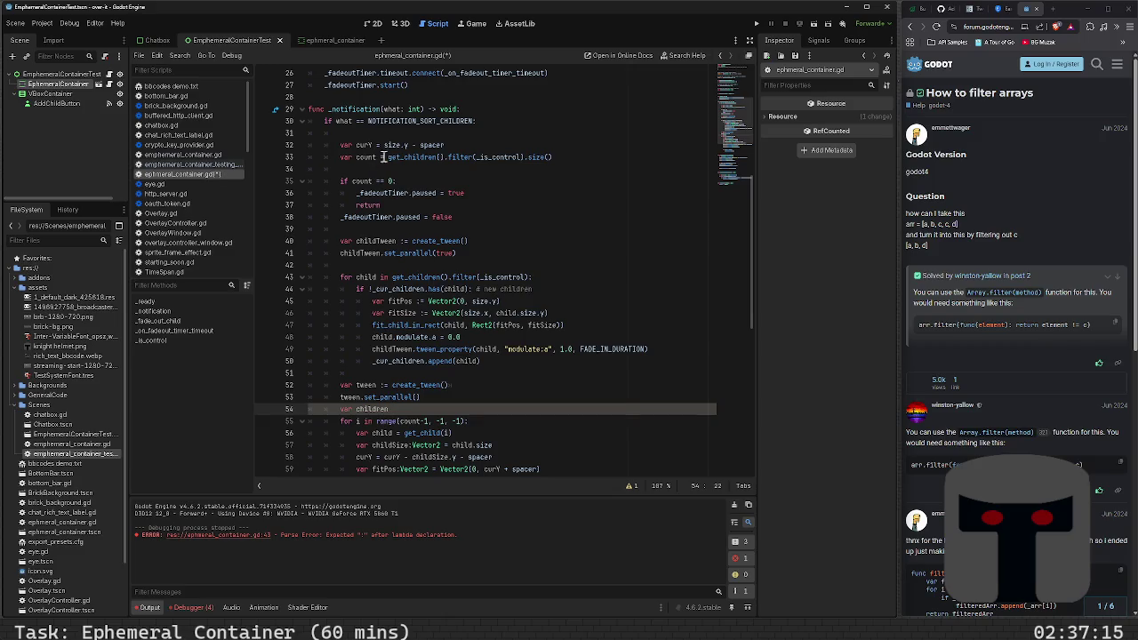
pyautogui.click(382, 158)
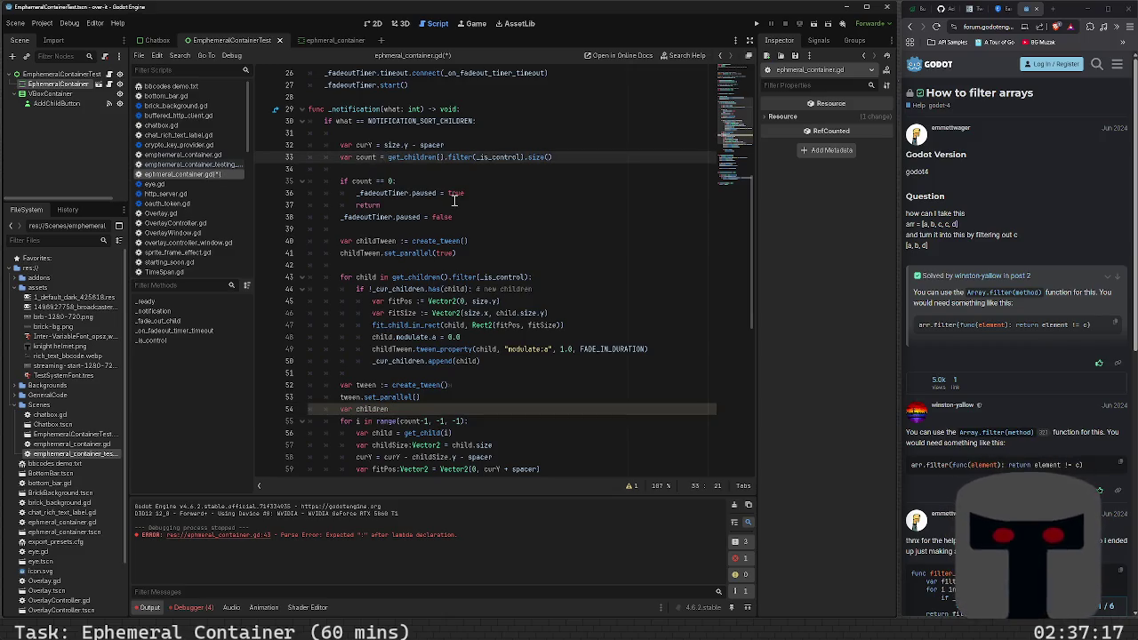
pyautogui.hotkey('shift', 'End')
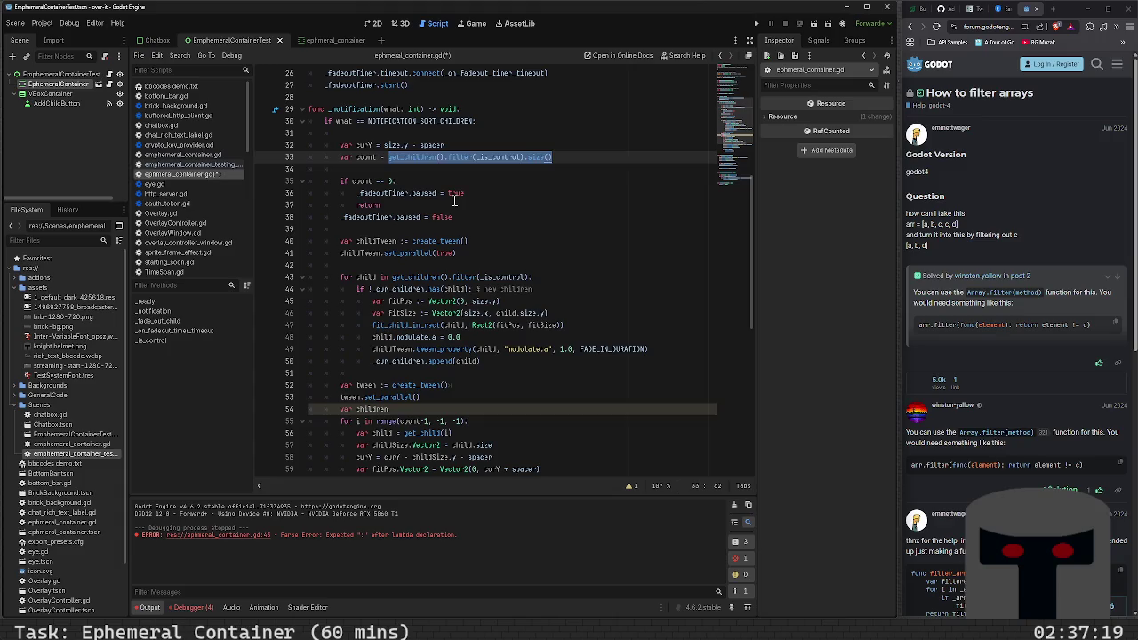
pyautogui.press('Up')
pyautogui.press('End')
pyautogui.press('Return')
pyautogui.write('var chi')
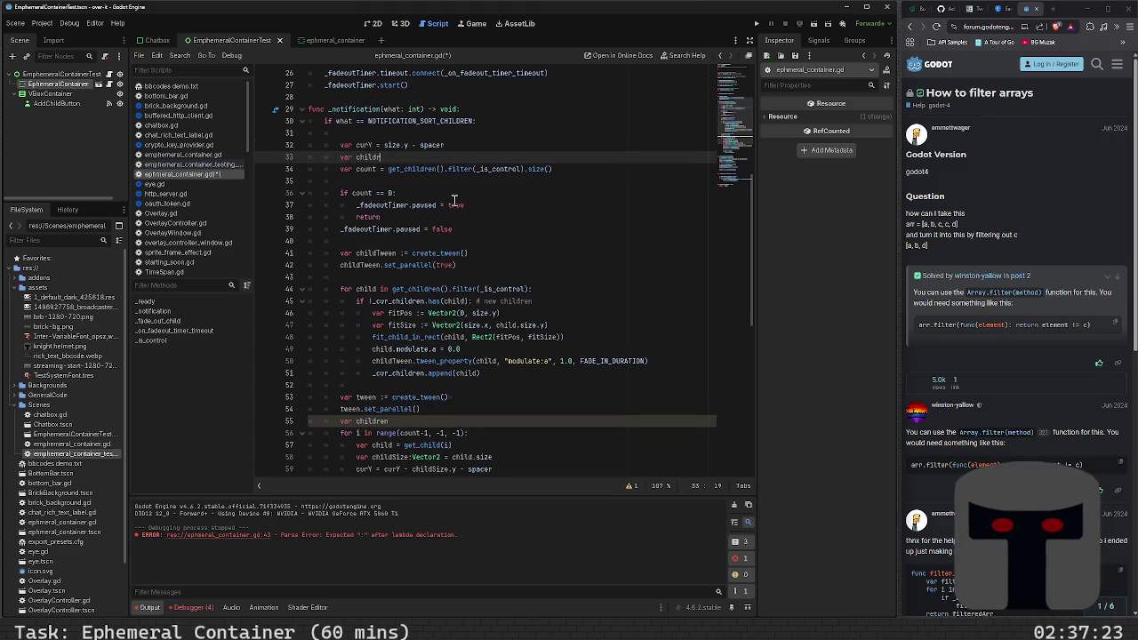
pyautogui.write('l')
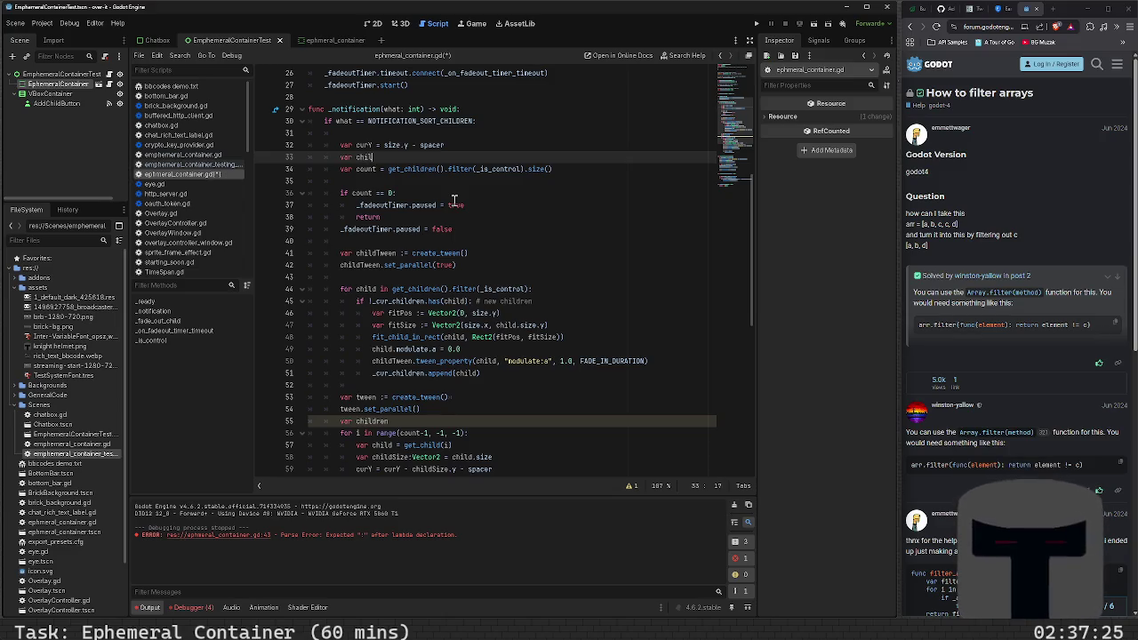
pyautogui.write('dren =')
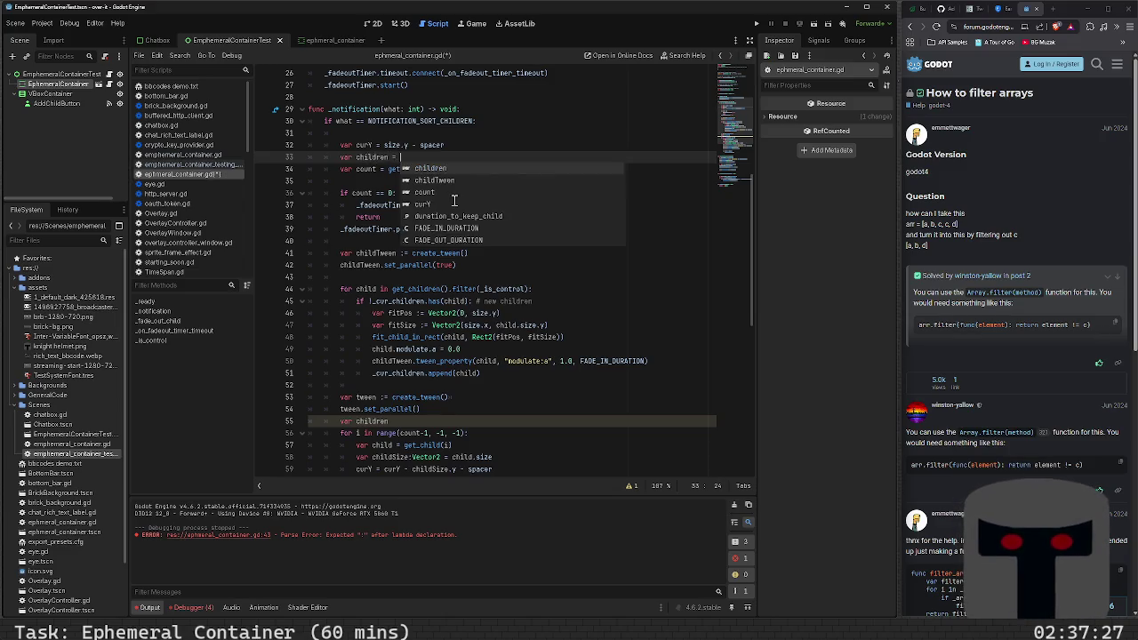
pyautogui.press('Escape')
# - Assign get_children().filter(_is_control) to children, without the trailing .size()
pyautogui.press('Down')
pyautogui.press('End')
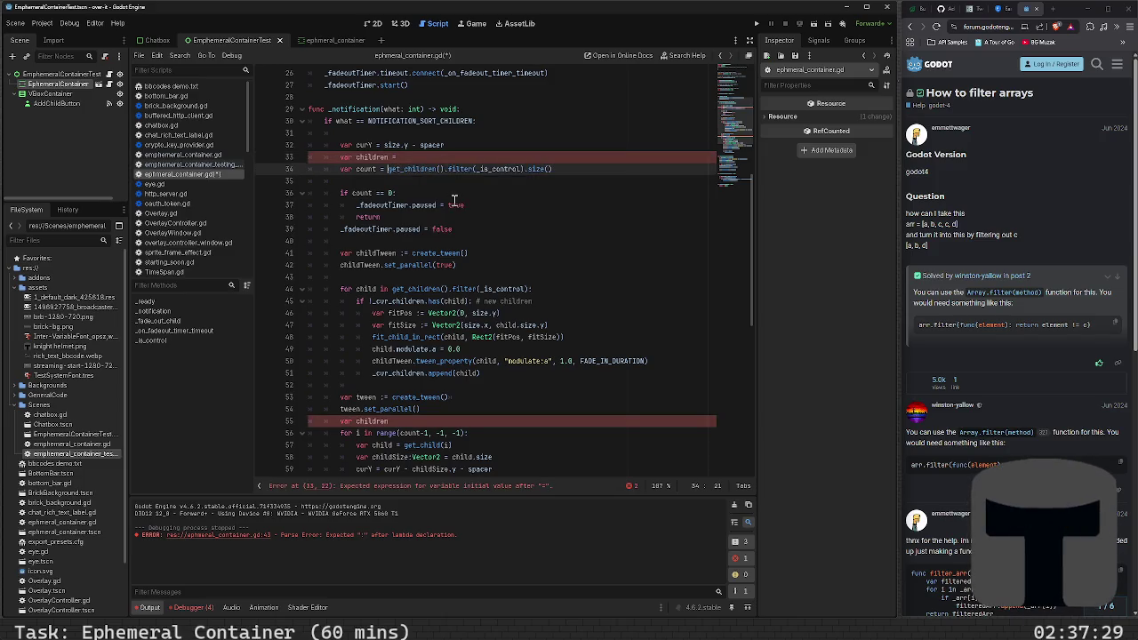
pyautogui.hotkey('ctrl', 'shift', 'Left')
pyautogui.hotkey('ctrl', 'shift', 'Left')
pyautogui.hotkey('ctrl', 'shift', 'Left')
pyautogui.hotkey('ctrl', 'c')
pyautogui.press('Up')
pyautogui.press('End')
pyautogui.hotkey('ctrl', 'v')
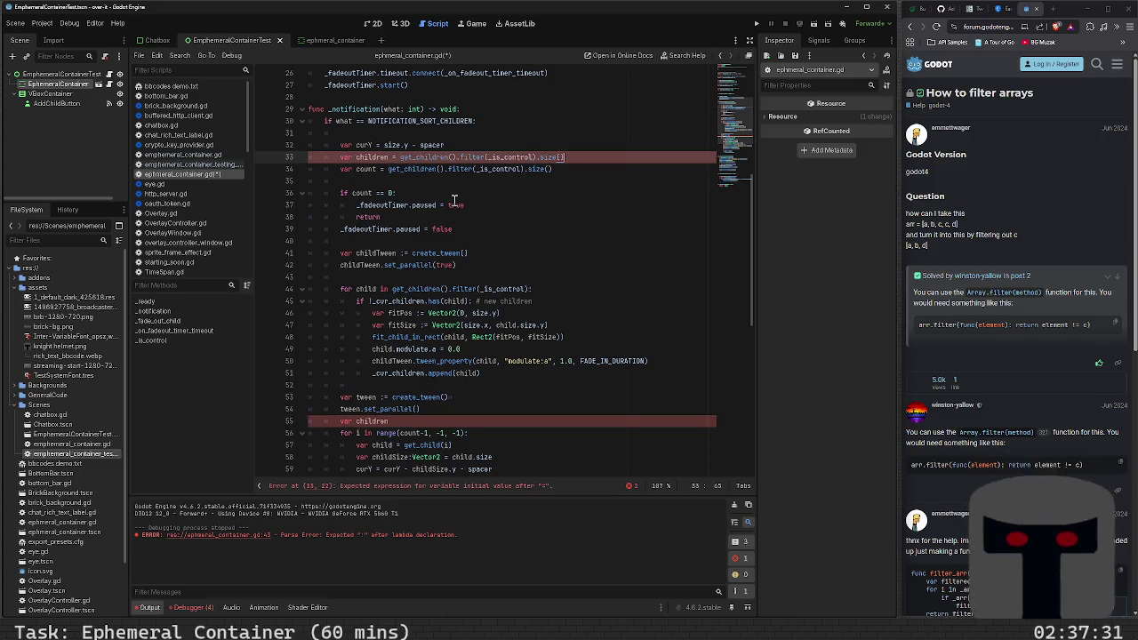
pyautogui.press('BackSpace')
pyautogui.press('BackSpace')
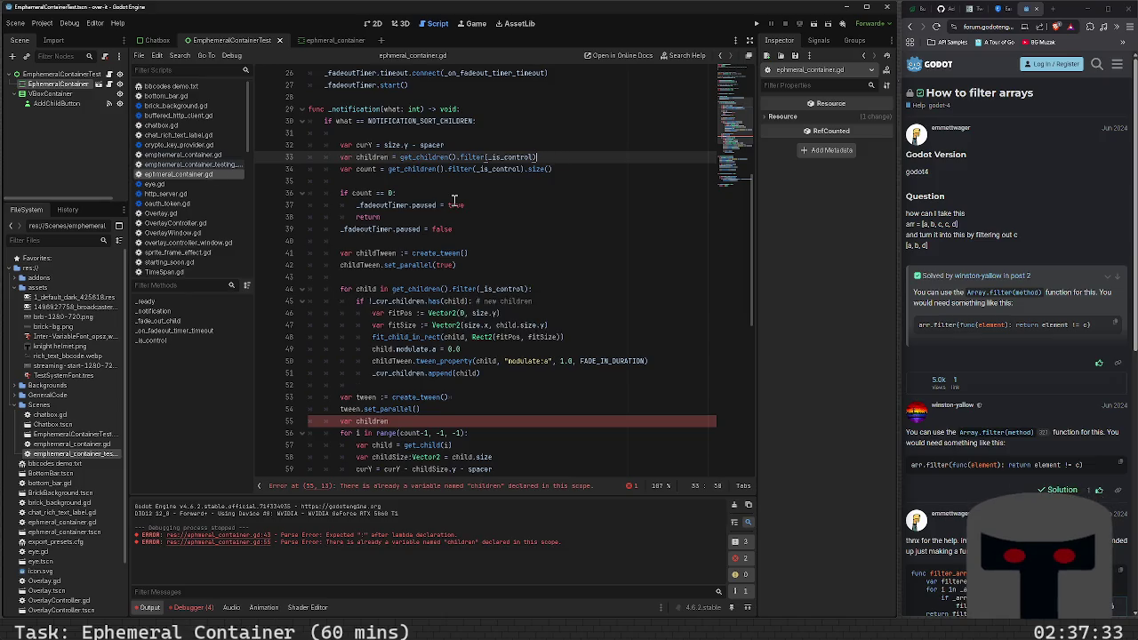
# - Set count to children.size() and save the script
pyautogui.press('Down')
pyautogui.hotkey('shift', 'Left')
pyautogui.hotkey('shift', 'Left')
pyautogui.hotkey('shift', 'Left')
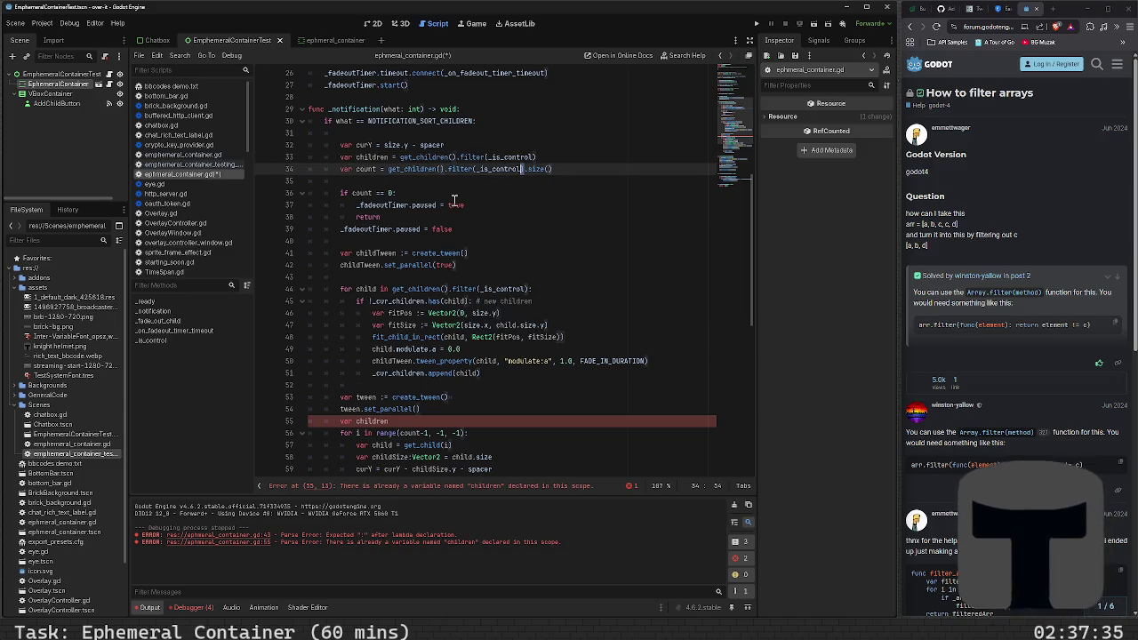
pyautogui.hotkey('shift', 'Left')
pyautogui.hotkey('shift', 'Left')
pyautogui.write('children')
pyautogui.hotkey('ctrl', 's')
pyautogui.press('Escape')
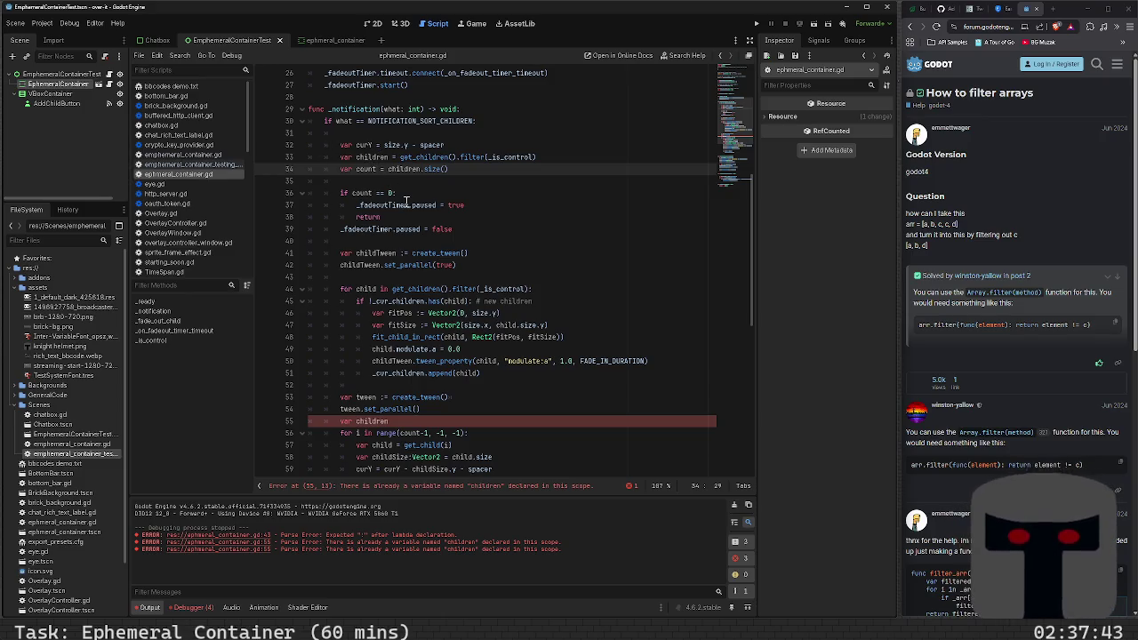
pyautogui.scroll(-1, 384, 252)
# - Make the fade-in for loop iterate over children
pyautogui.click(394, 253)
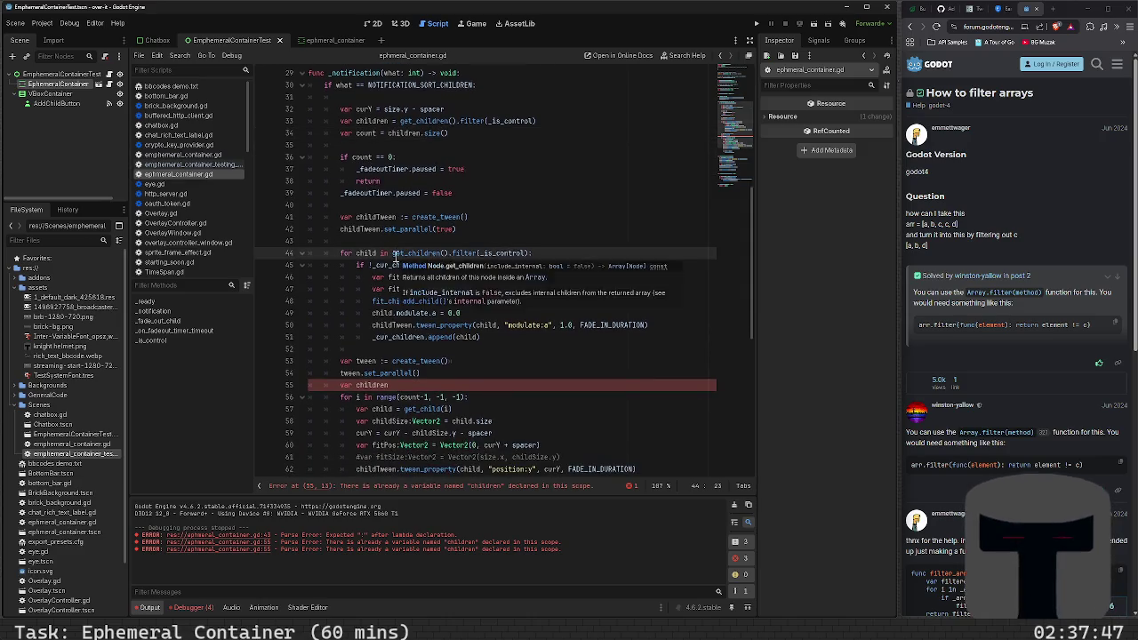
pyautogui.hotkey('shift', 'End')
pyautogui.press('Delete')
pyautogui.write('hildren')
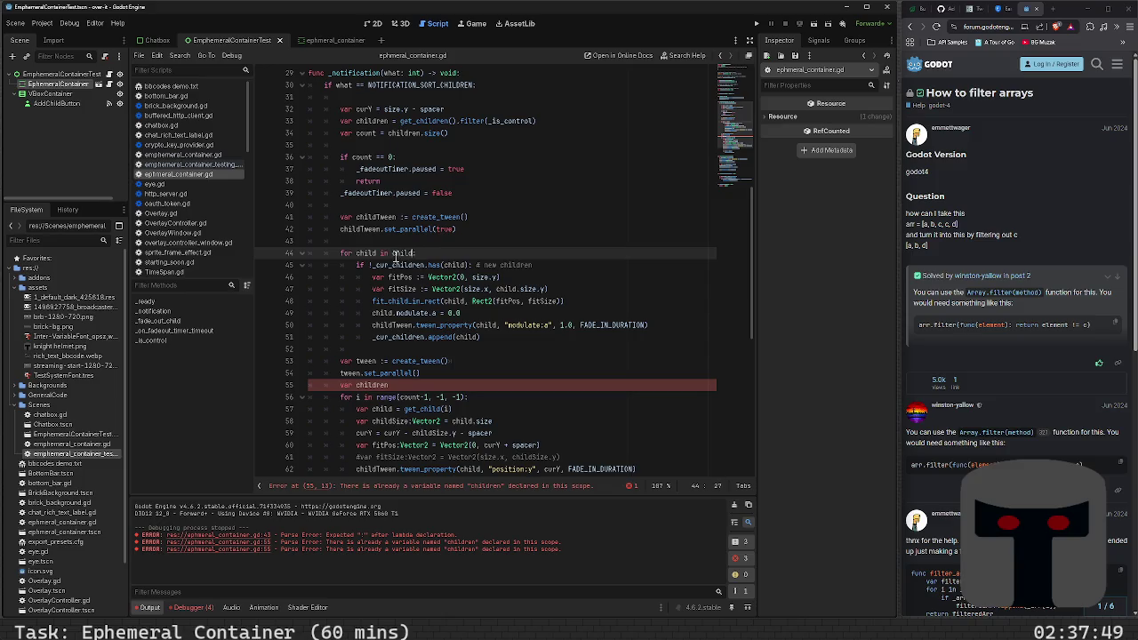
pyautogui.write(':')
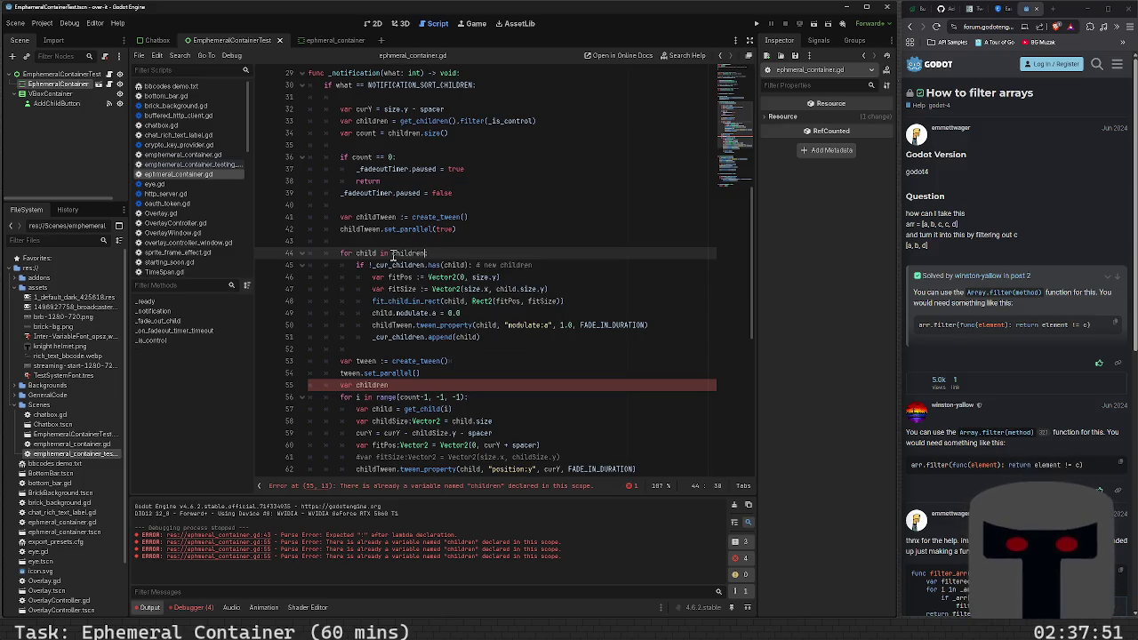
pyautogui.doubleClick(370, 121)
pyautogui.scroll(-1, 368, 231)
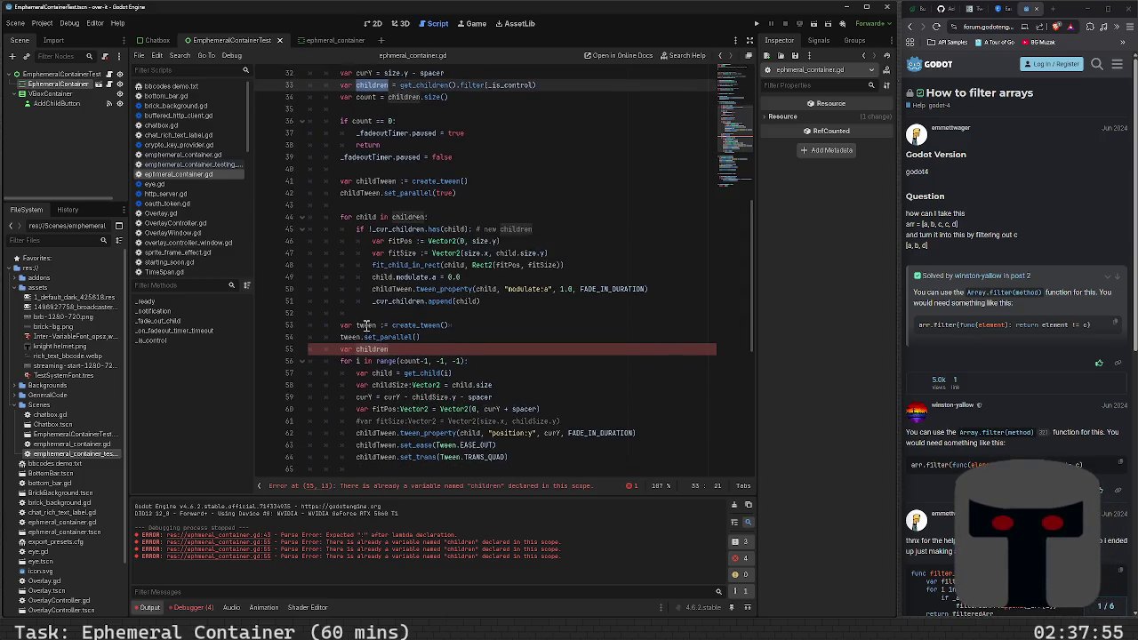
pyautogui.scroll(-2, 355, 315)
# - Delete the duplicate 'var children' declaration on line 55 and save
pyautogui.click(420, 277)
pyautogui.hotkey('shift', 'Home')
pyautogui.press('BackSpace')
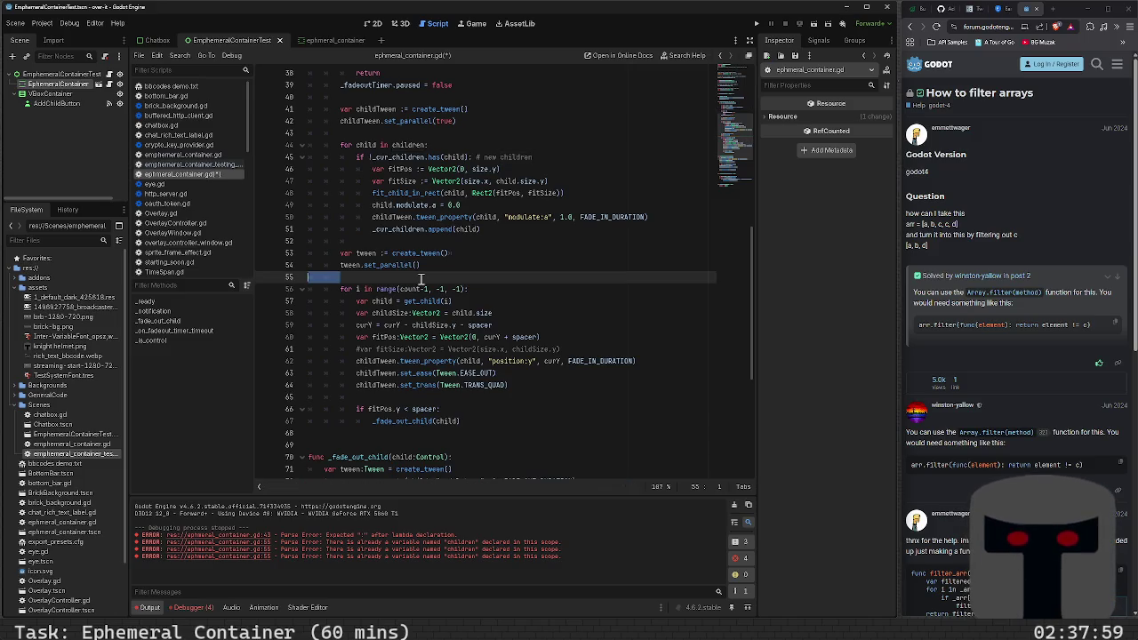
pyautogui.press('BackSpace')
pyautogui.press('BackSpace')
pyautogui.hotkey('ctrl', 's')
# - Change get_child(i) to children[i] on line 56 and run the test scene
pyautogui.click(410, 288)
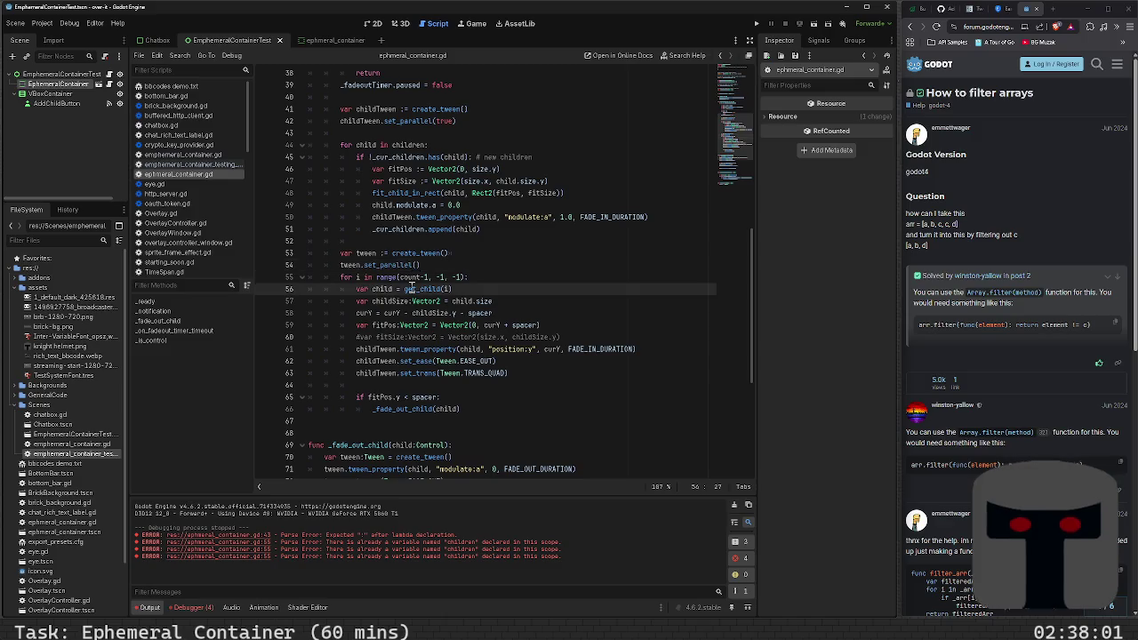
pyautogui.hotkey('ctrl', 'shift', 'Left')
pyautogui.hotkey('ctrl', 'shift', 'Left')
pyautogui.hotkey('ctrl', 'shift', 'Left')
pyautogui.write('c')
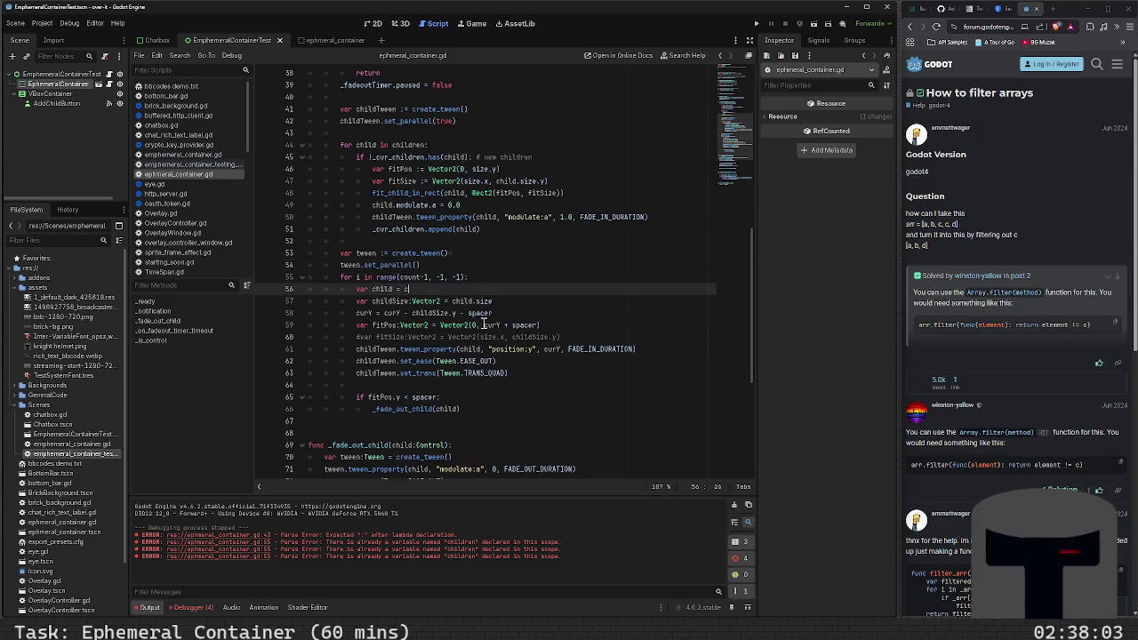
pyautogui.write('(')
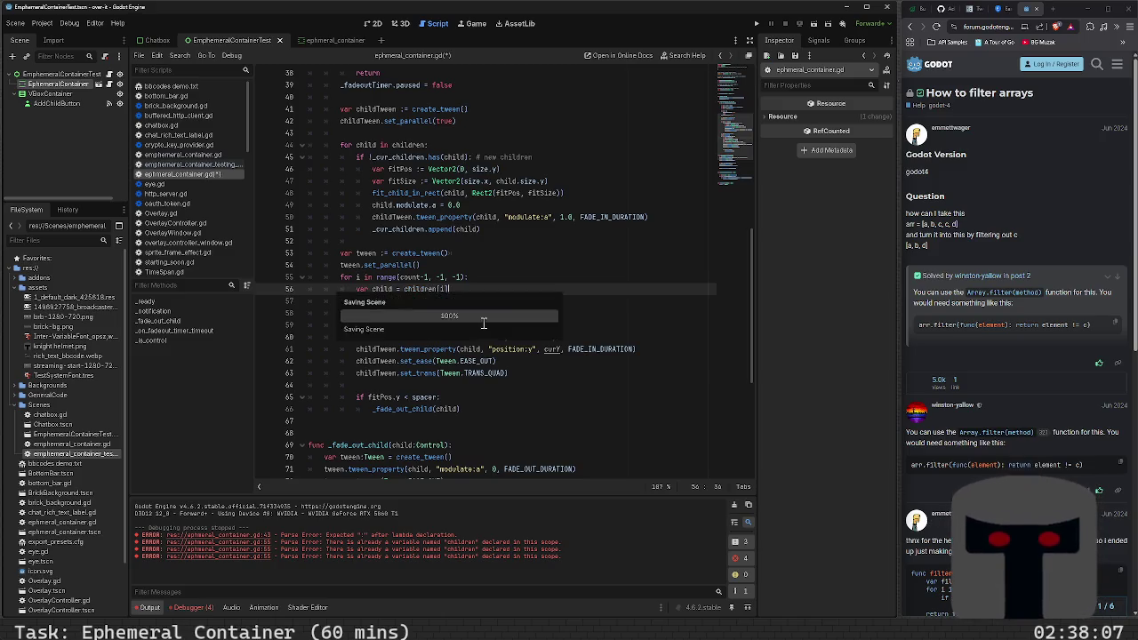
pyautogui.scroll(-7, 512, 355)
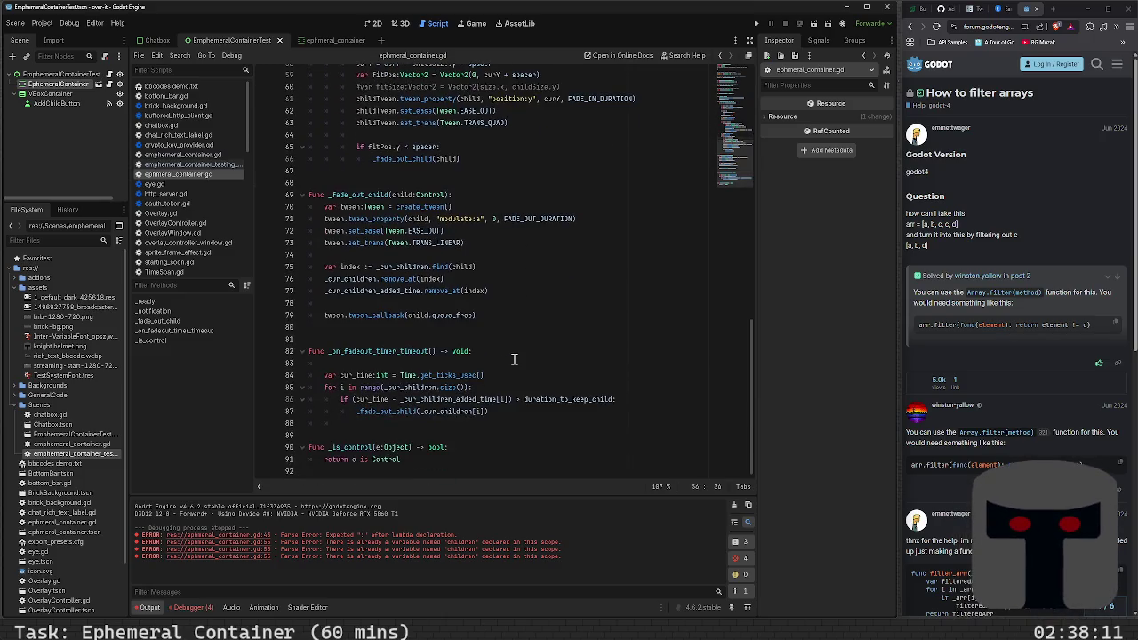
pyautogui.press('F5')
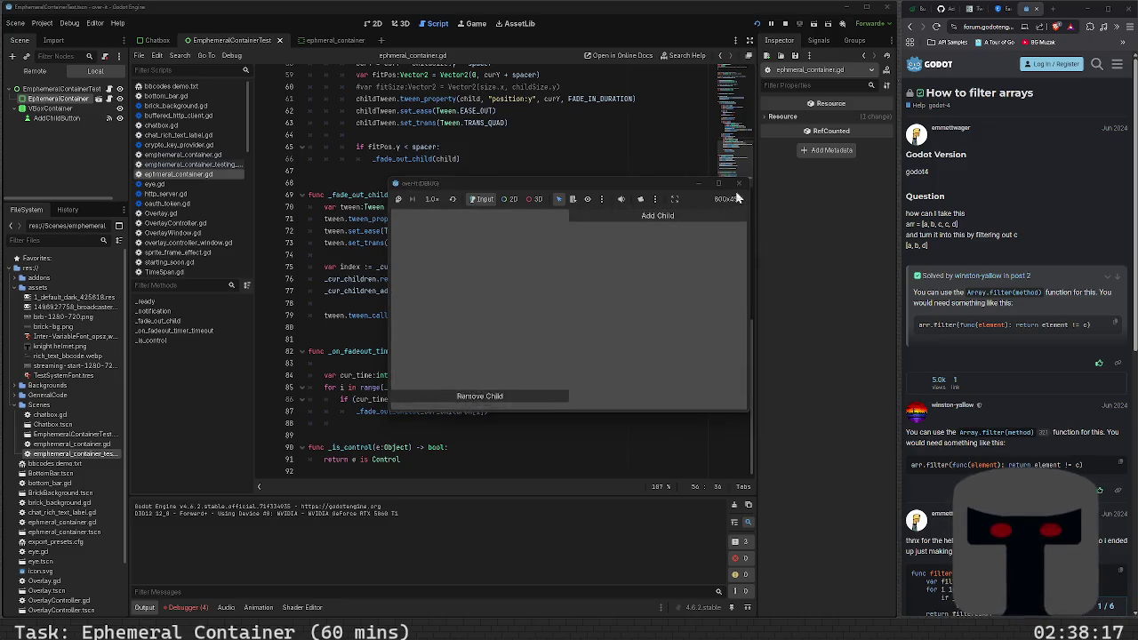
# - Stop the test run and delete the blank lines above the _fadeoutTimer declaration
pyautogui.press('F8')
pyautogui.scroll(15, 580, 244)
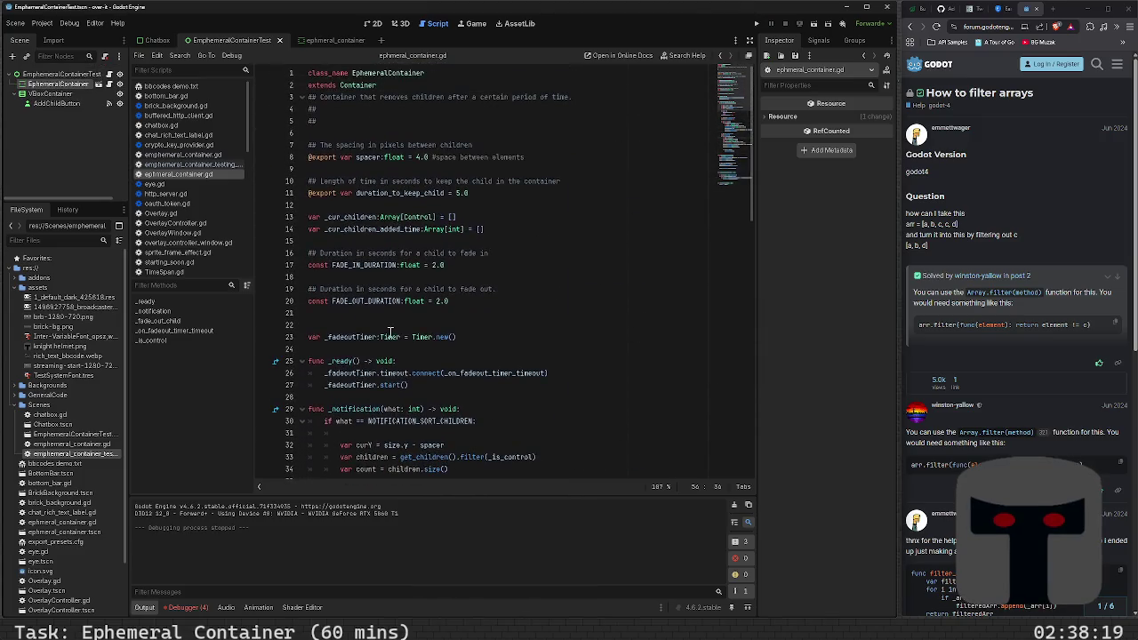
pyautogui.click(420, 315)
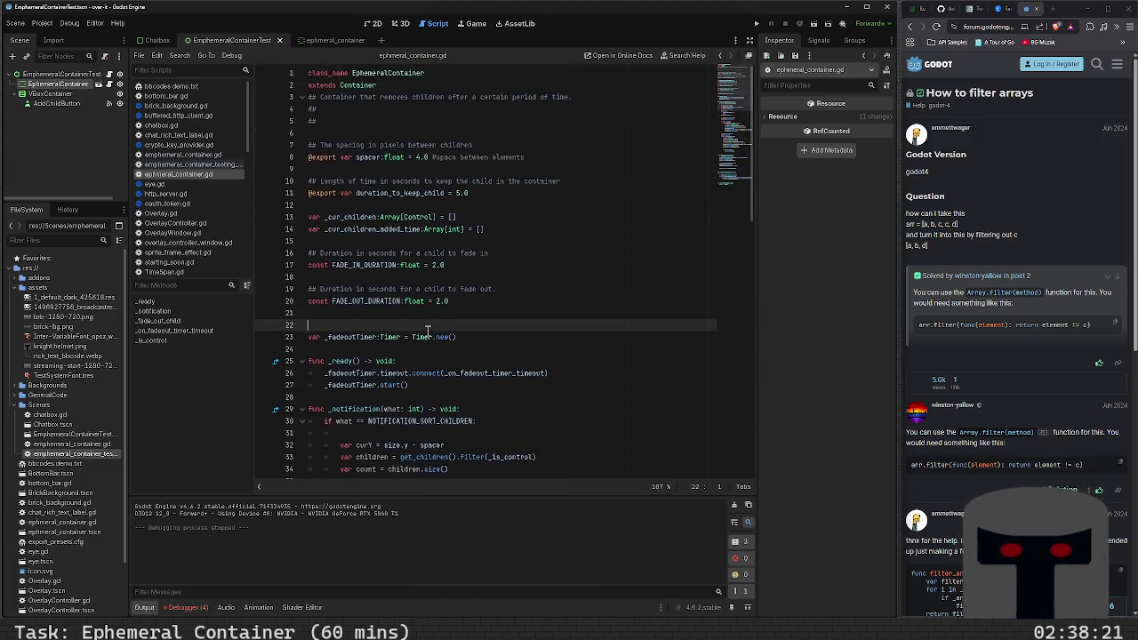
pyautogui.press('Delete')
pyautogui.press('Delete')
pyautogui.press('Down')
pyautogui.press('Down')
pyautogui.press('Down')
pyautogui.press('Down')
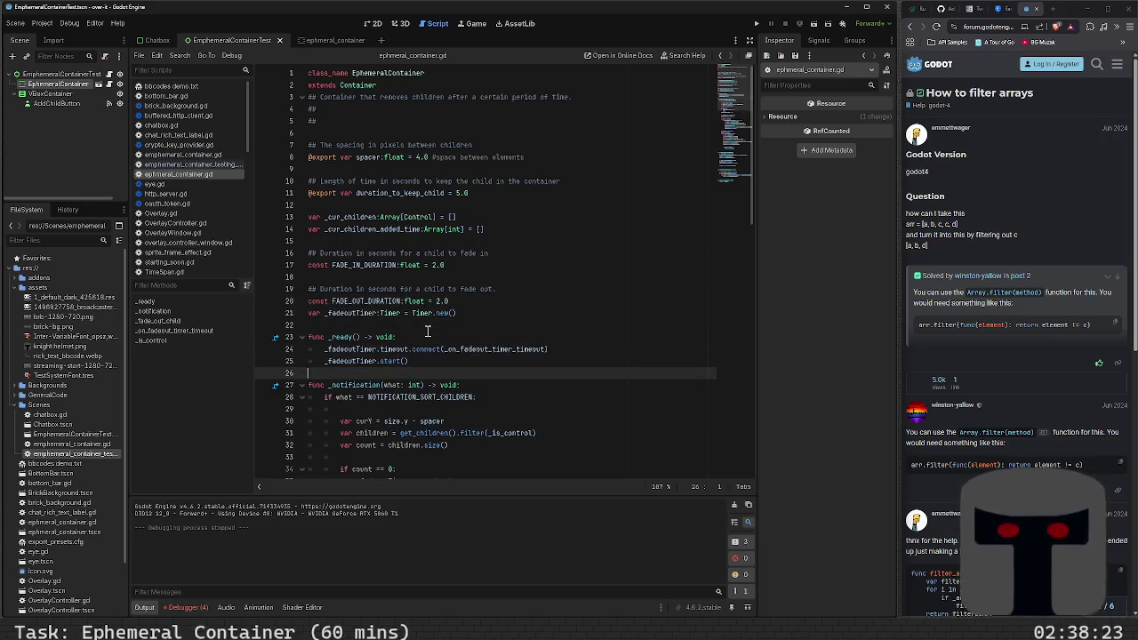
# - Replace the timer start call on line 25 with add_child(_fadeoutTimer) and save
pyautogui.hotkey('shift', 'Home')
pyautogui.press('BackSpace')
pyautogui.write('add_child(_fadeout')
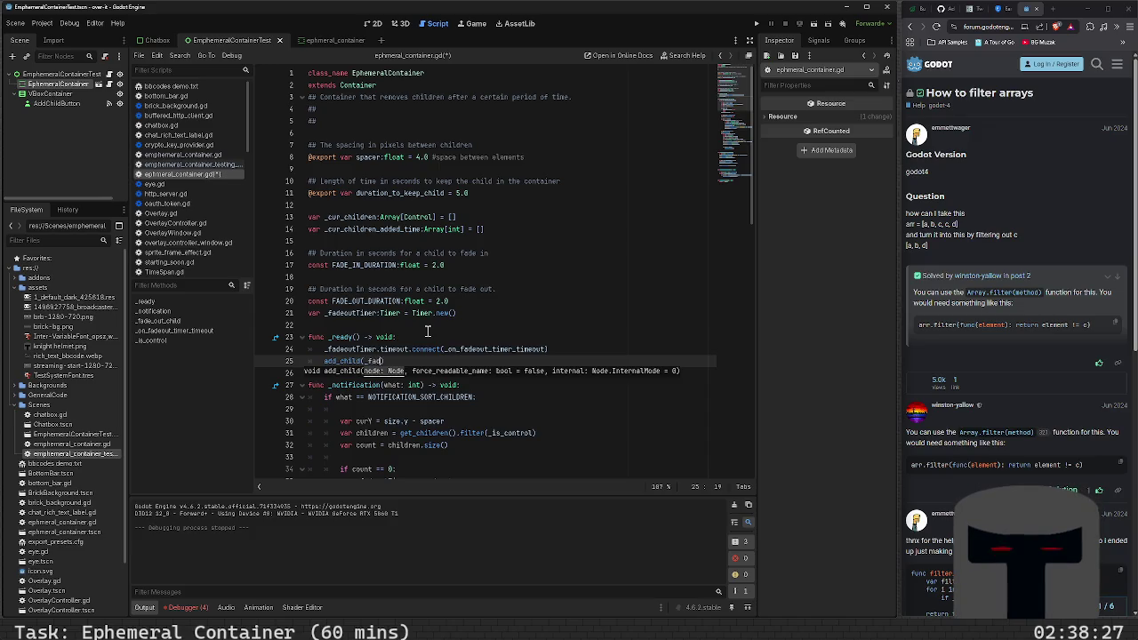
pyautogui.write('Timer')
pyautogui.hotkey('ctrl', 's')
# - Run the test scene, add a child in the game window, then close it
pyautogui.press('F6')
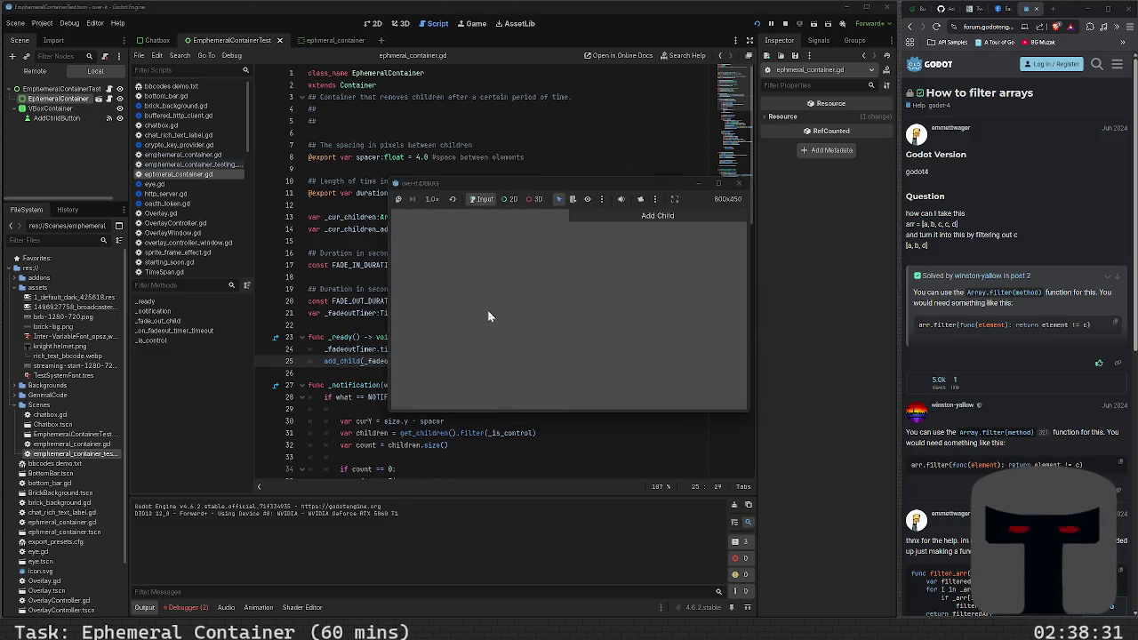
pyautogui.click(618, 218)
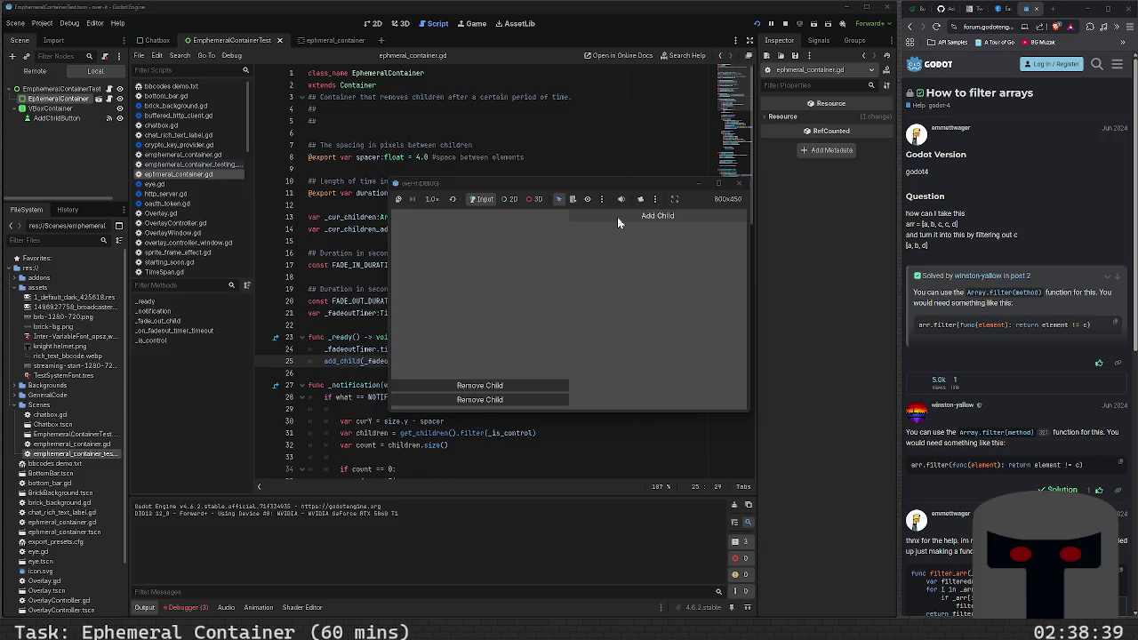
pyautogui.click(739, 183)
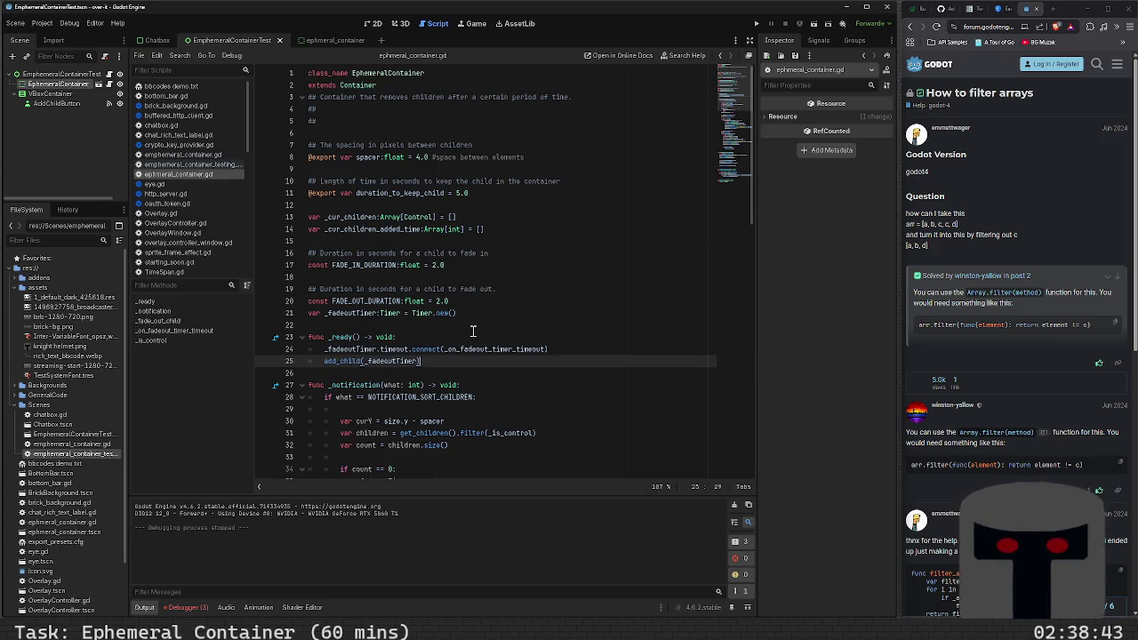
# - Add print("fadeout_time timeout") at the top of _on_fadeout_timer_timeout and run the project
pyautogui.scroll(-10, 476, 332)
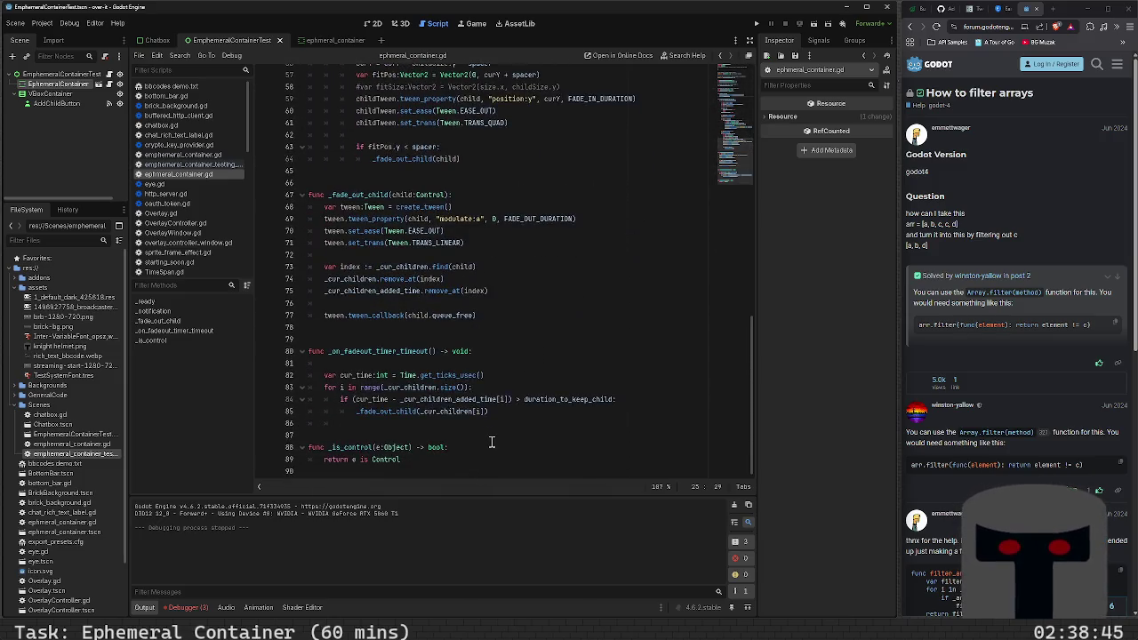
pyautogui.click(510, 373)
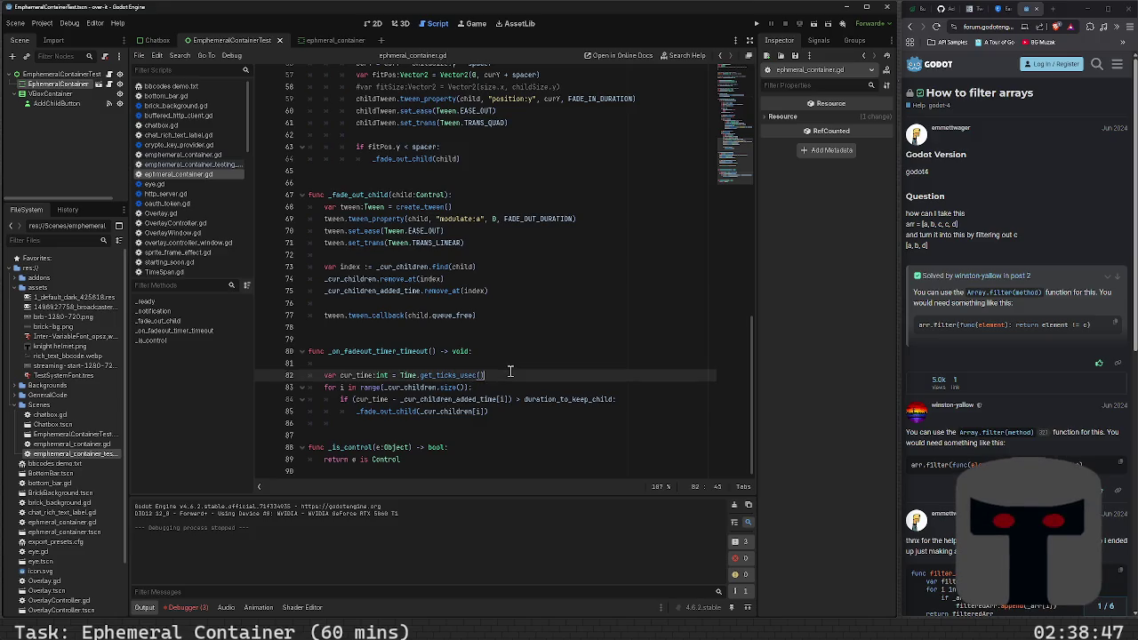
pyautogui.press('Up')
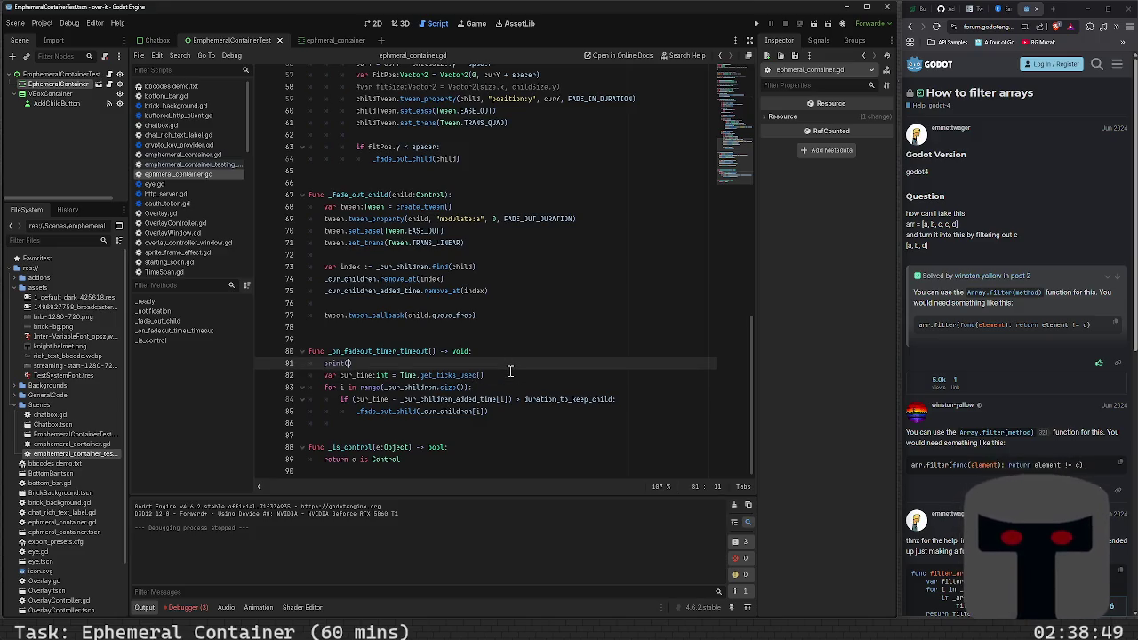
pyautogui.write('out')
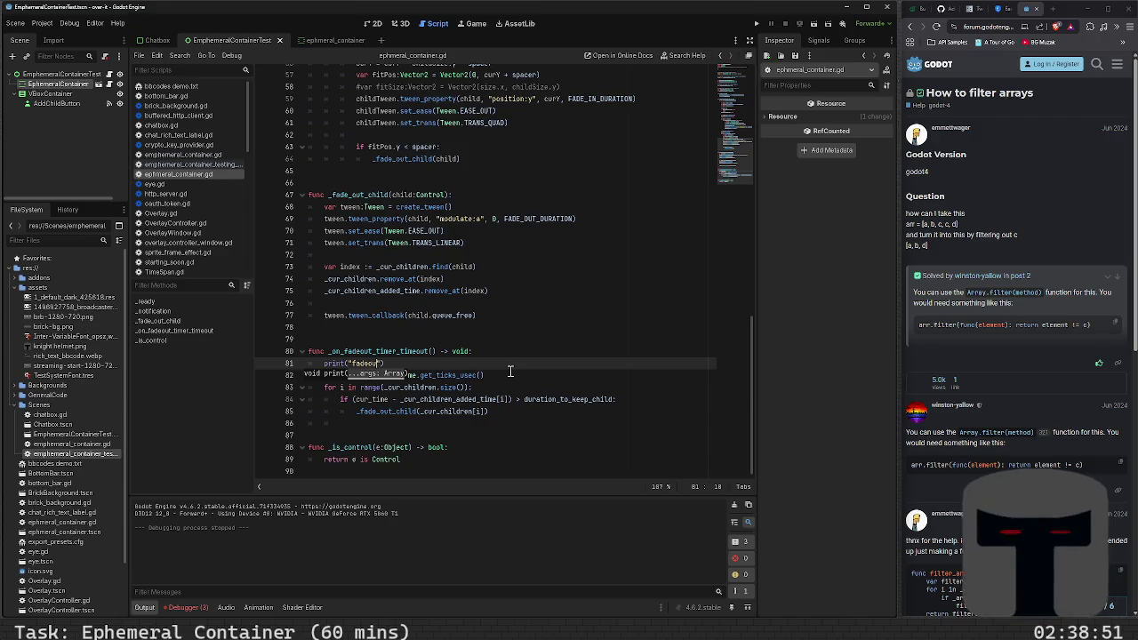
pyautogui.write('_time ')
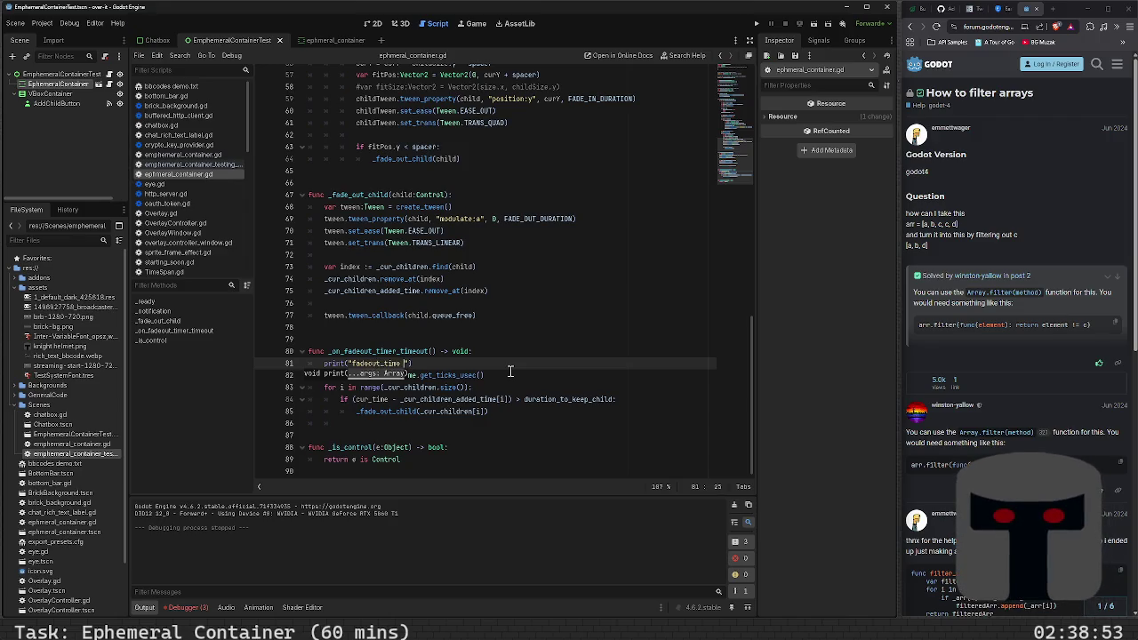
pyautogui.write('imeout')
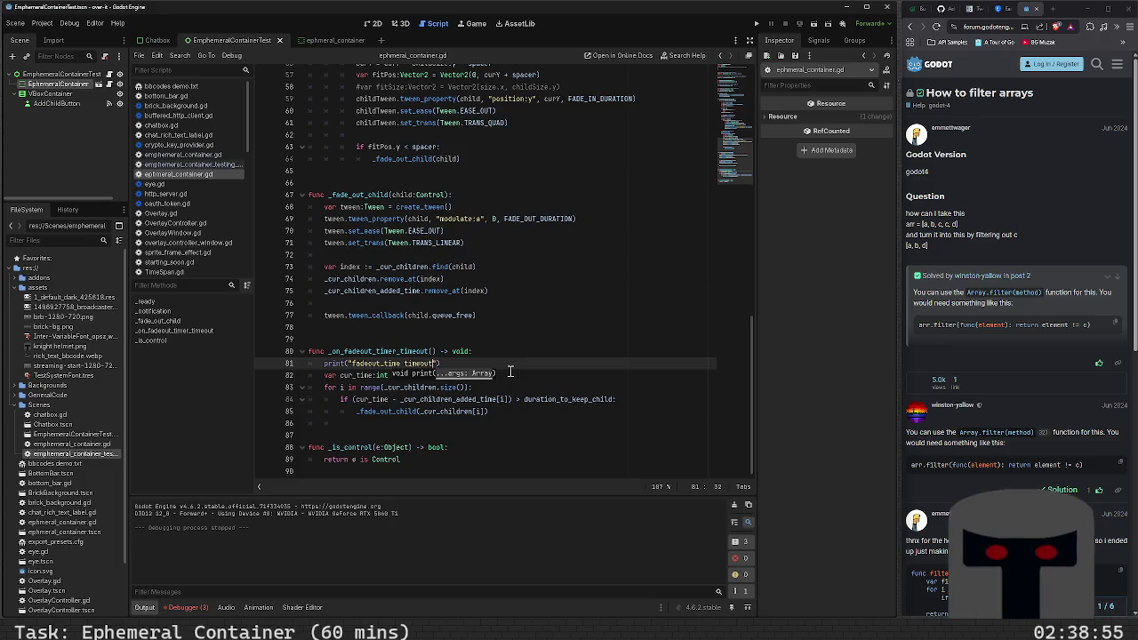
pyautogui.write(')')
pyautogui.press('F5')
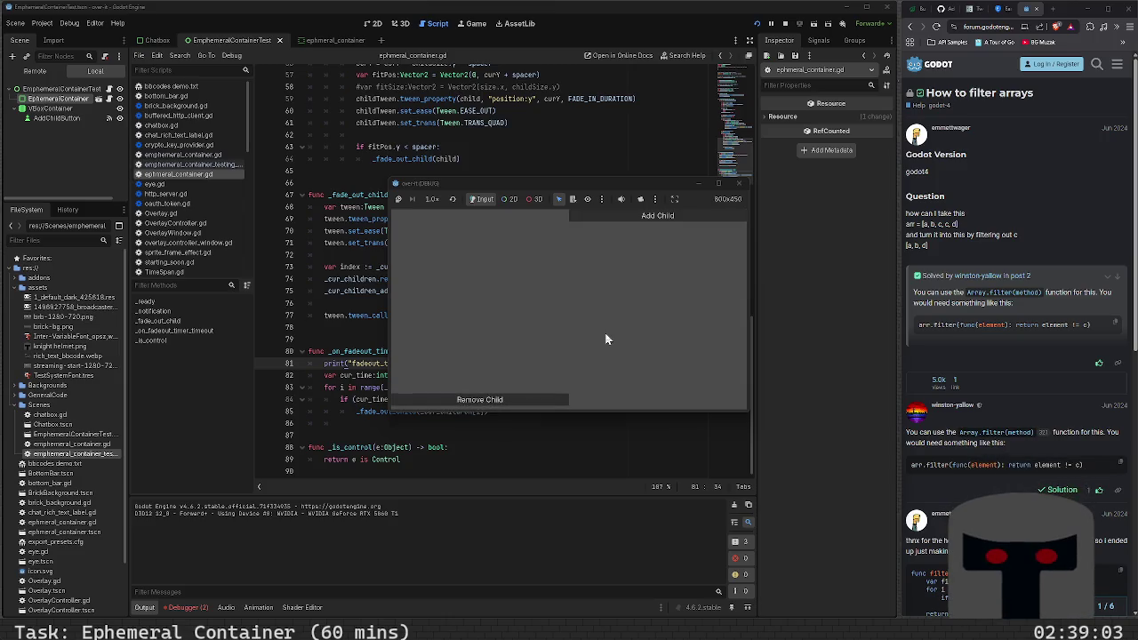
# - Close the game, add _fadeoutTimer.start() after add_child in _ready, and rerun
pyautogui.click(738, 181)
pyautogui.scroll(10, 467, 244)
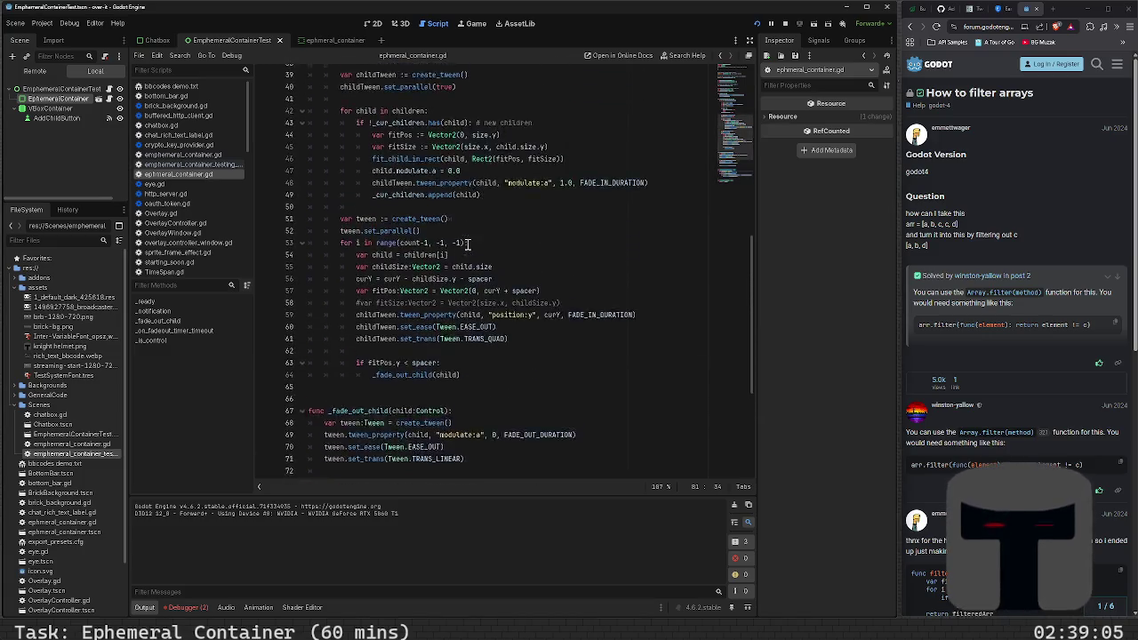
pyautogui.scroll(5, 466, 245)
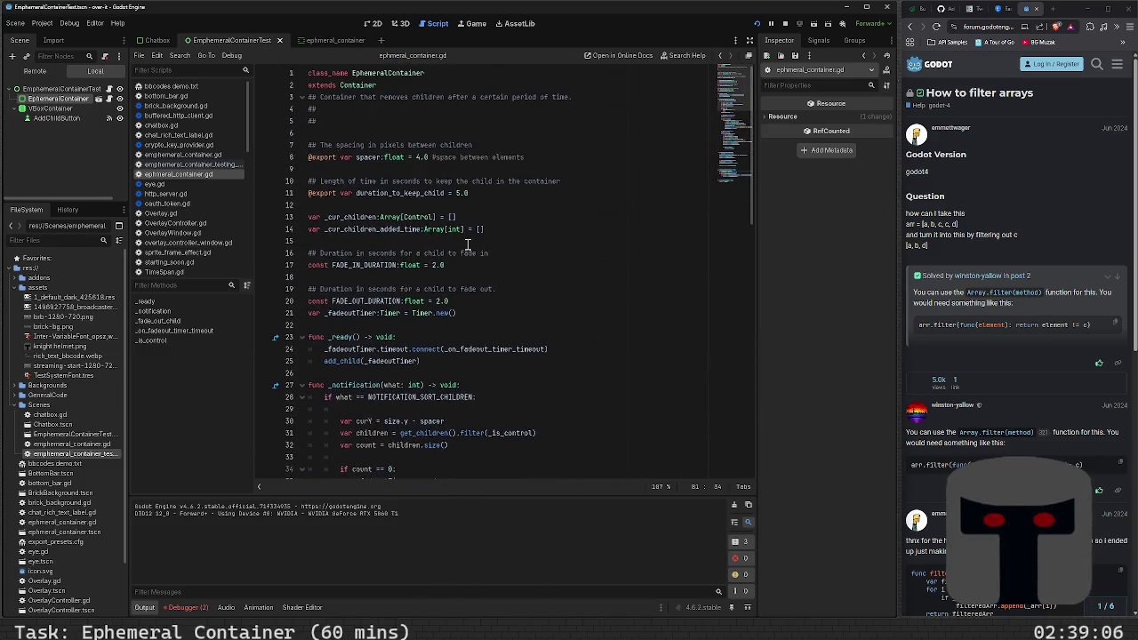
pyautogui.click(478, 363)
pyautogui.press('Return')
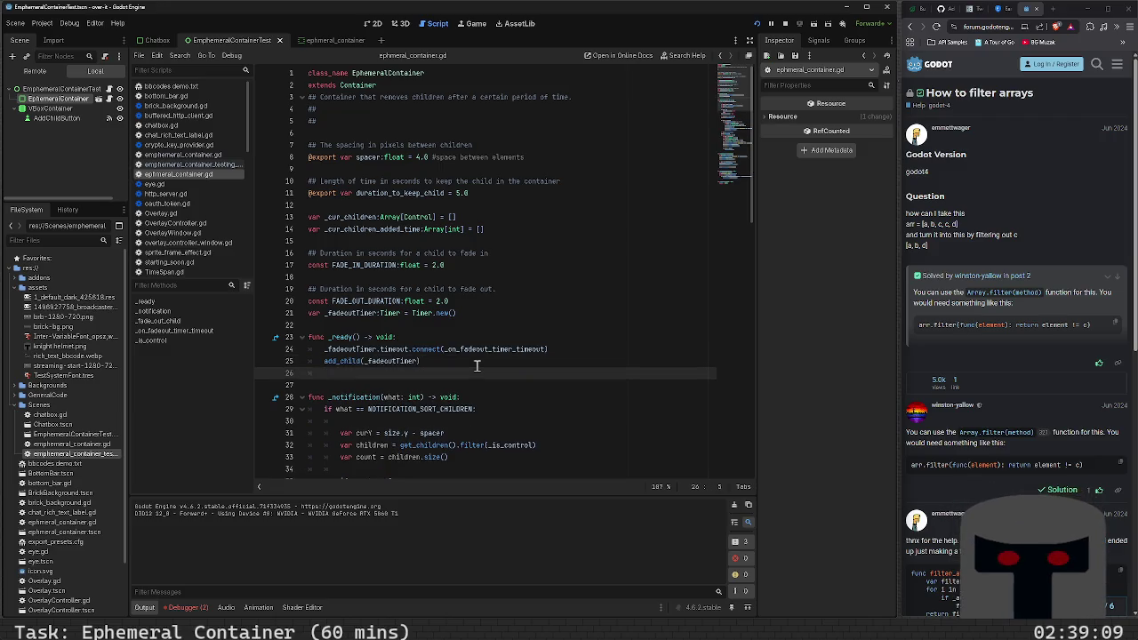
pyautogui.write('_fadeoutTimer')
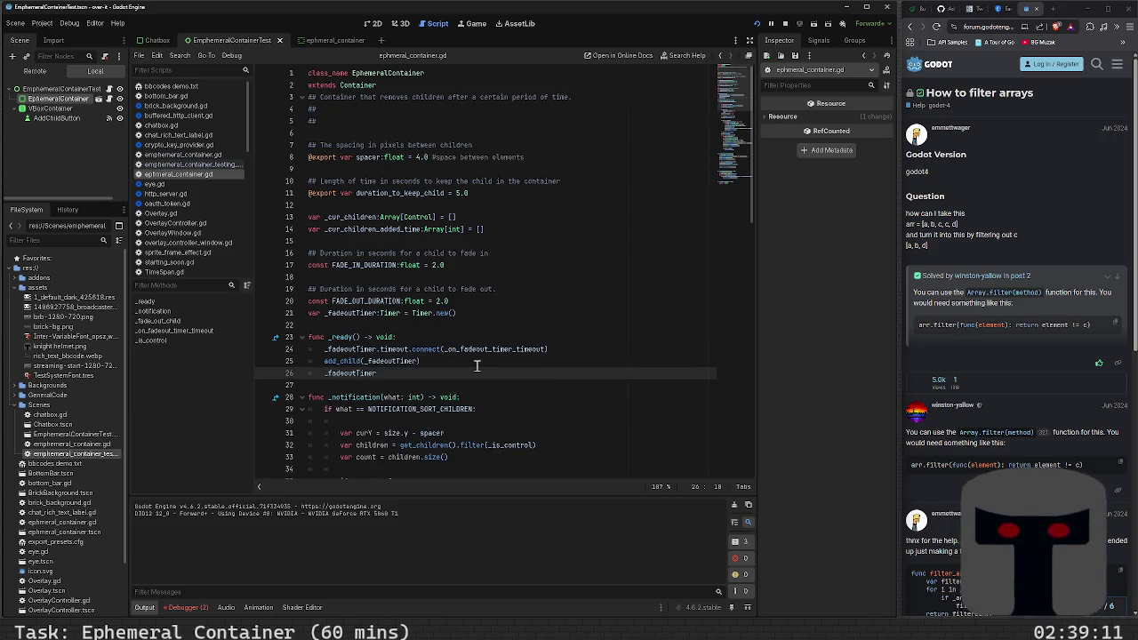
pyautogui.write('.start()')
pyautogui.press('F5')
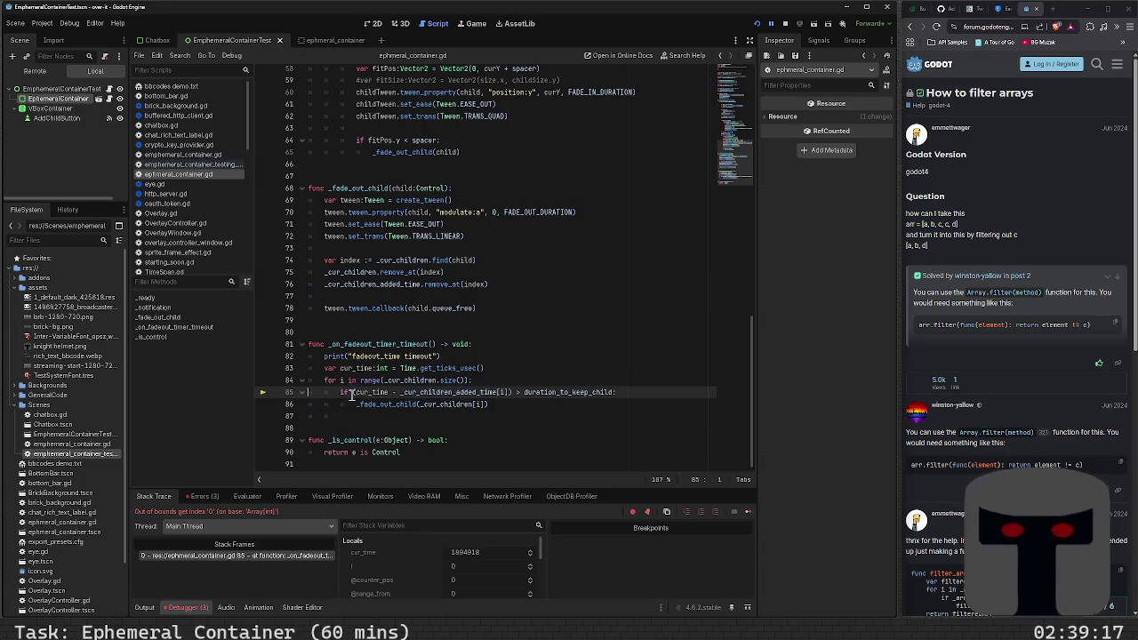
# - Inspect _cur_children and the added-time array at the debugger break on line 85
pyautogui.moveTo(397, 392)
pyautogui.moveTo(433, 393)
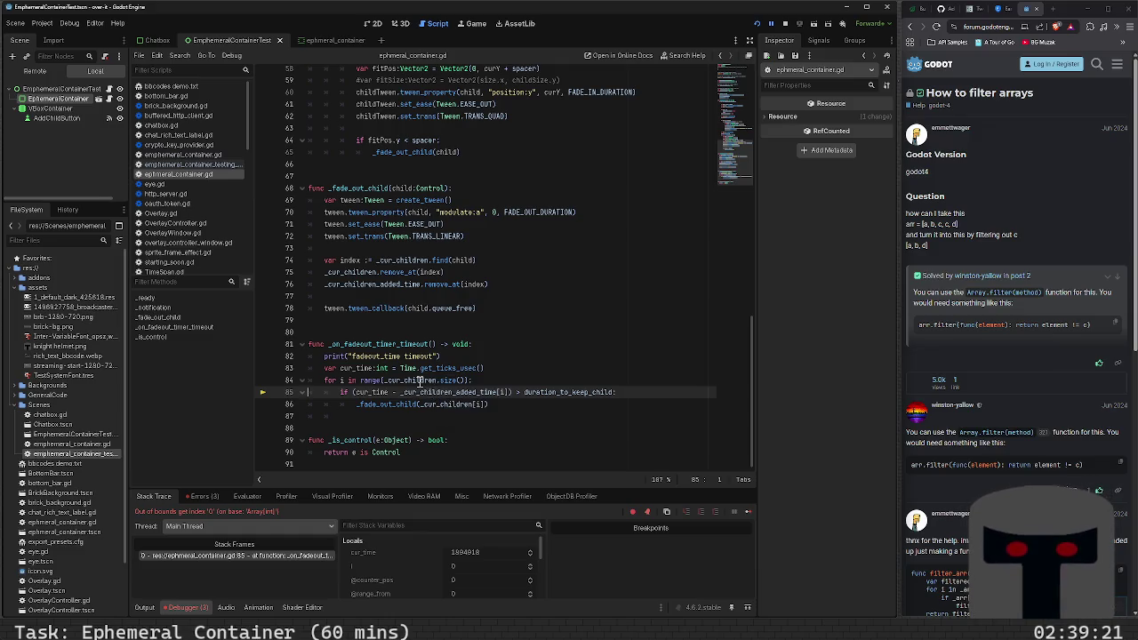
pyautogui.doubleClick(419, 381)
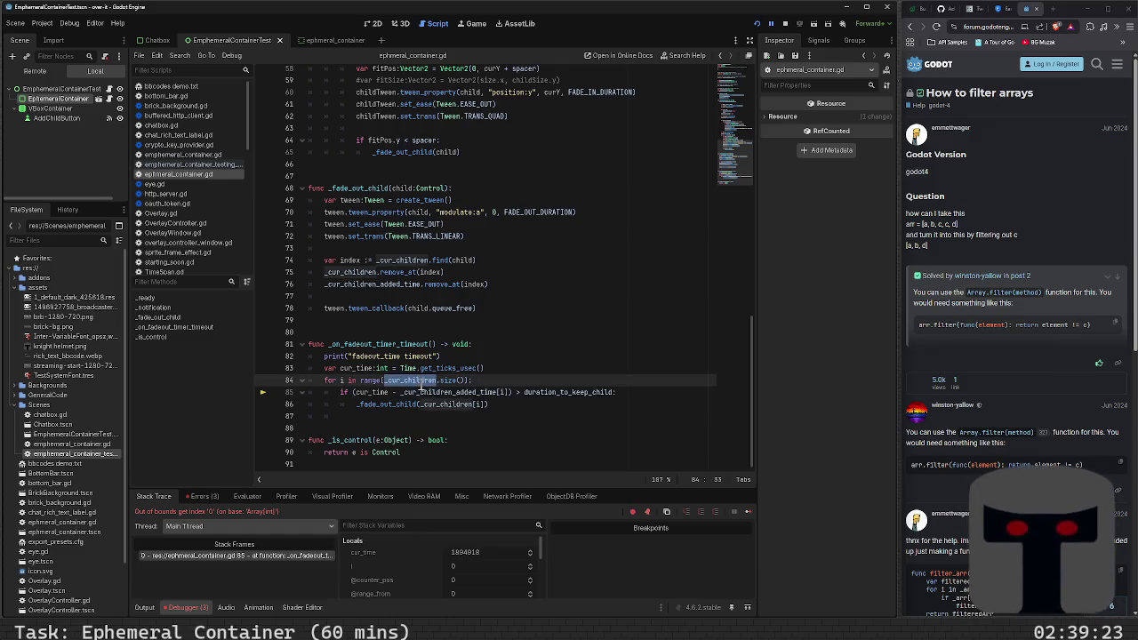
pyautogui.moveTo(447, 392)
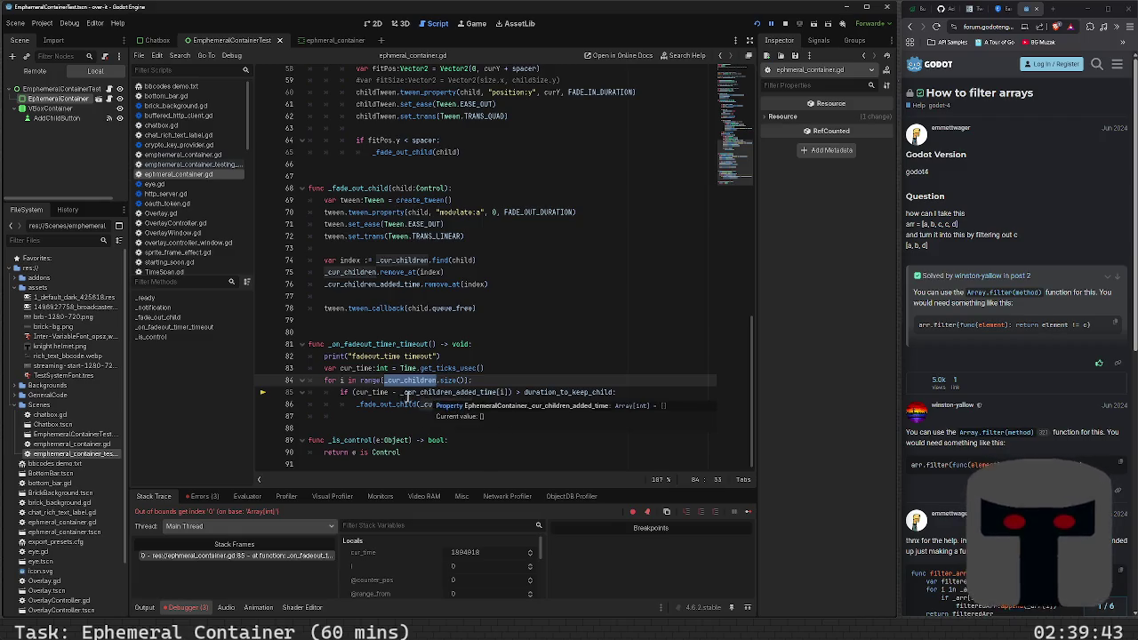
# - Expand _cur_children in Debugger Locals and load its Label's remote properties in the Inspector
pyautogui.scroll(8, 431, 400)
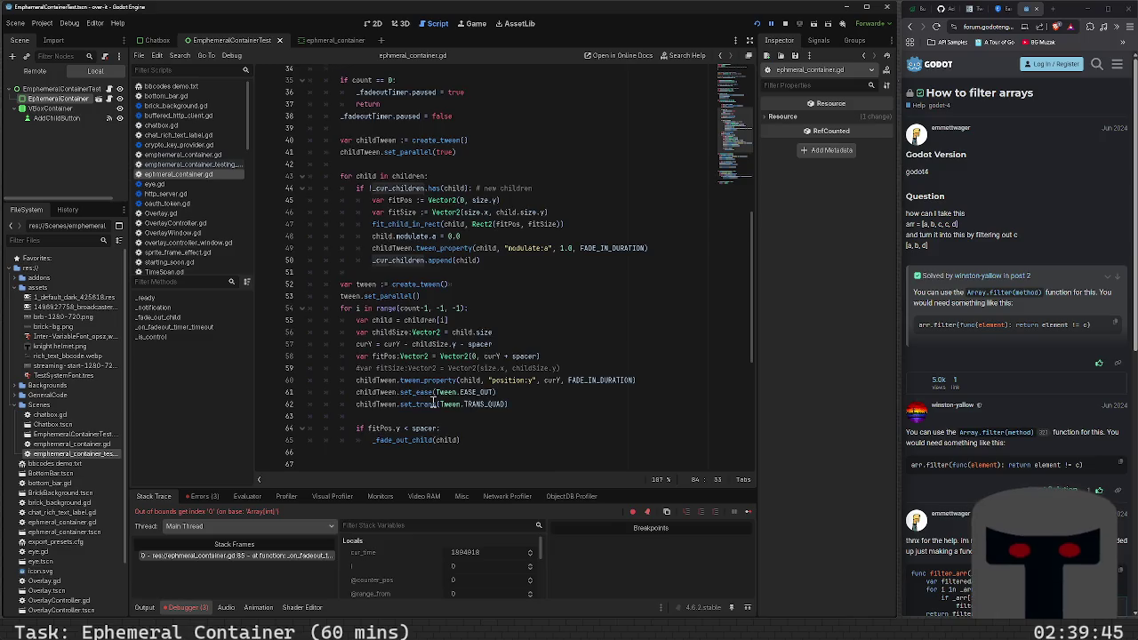
pyautogui.scroll(2, 432, 403)
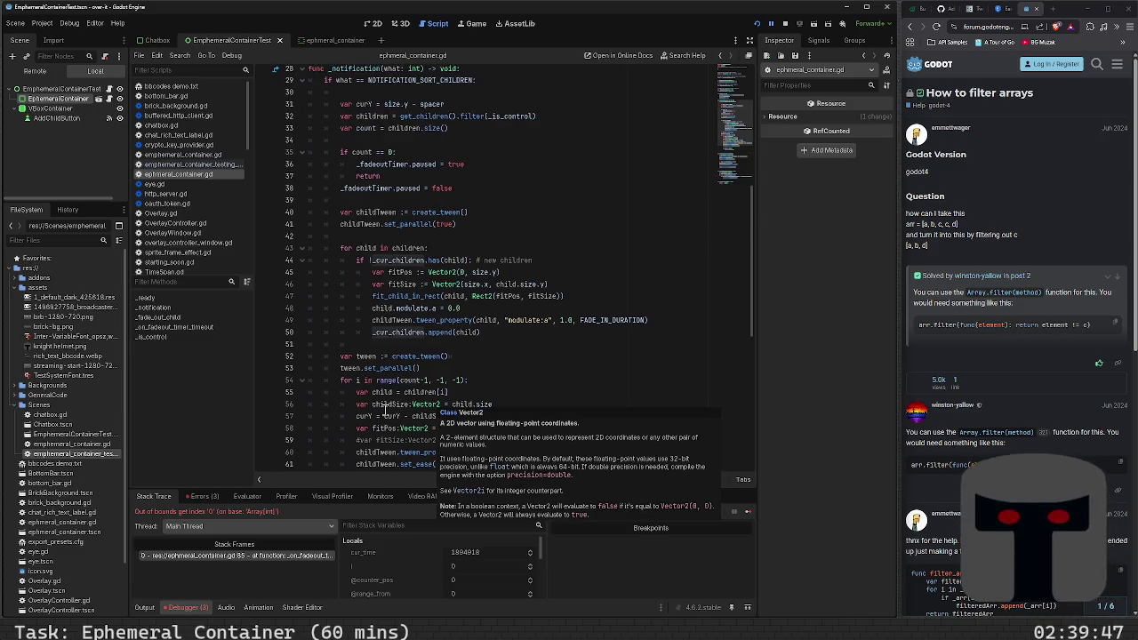
pyautogui.scroll(1, 384, 408)
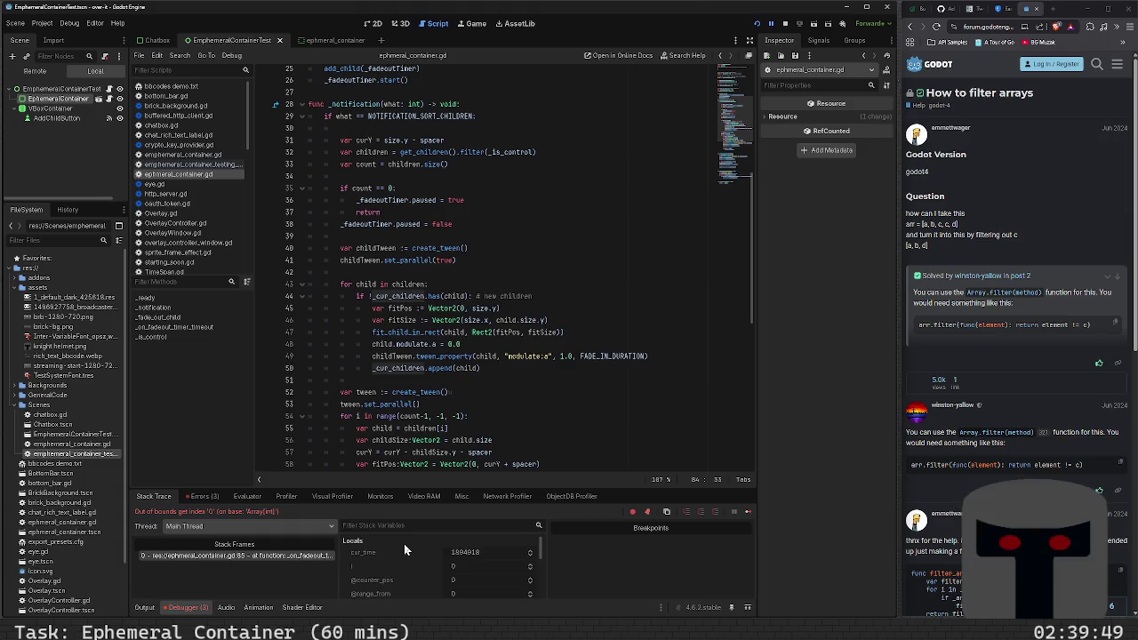
pyautogui.scroll(-2, 404, 543)
pyautogui.scroll(-4, 403, 543)
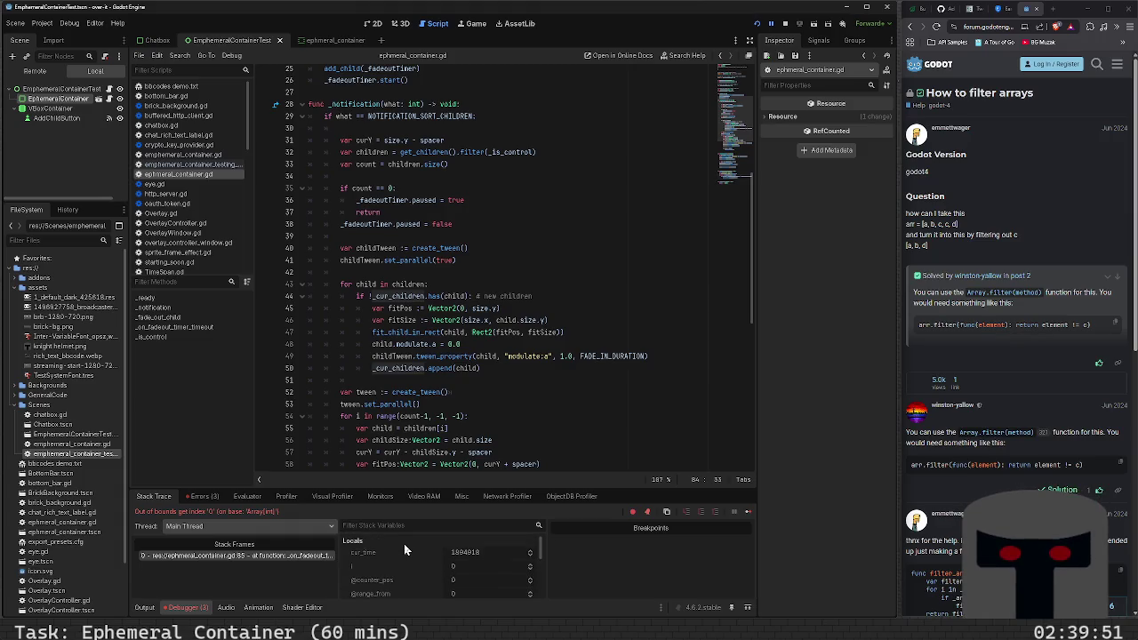
pyautogui.scroll(-3, 403, 551)
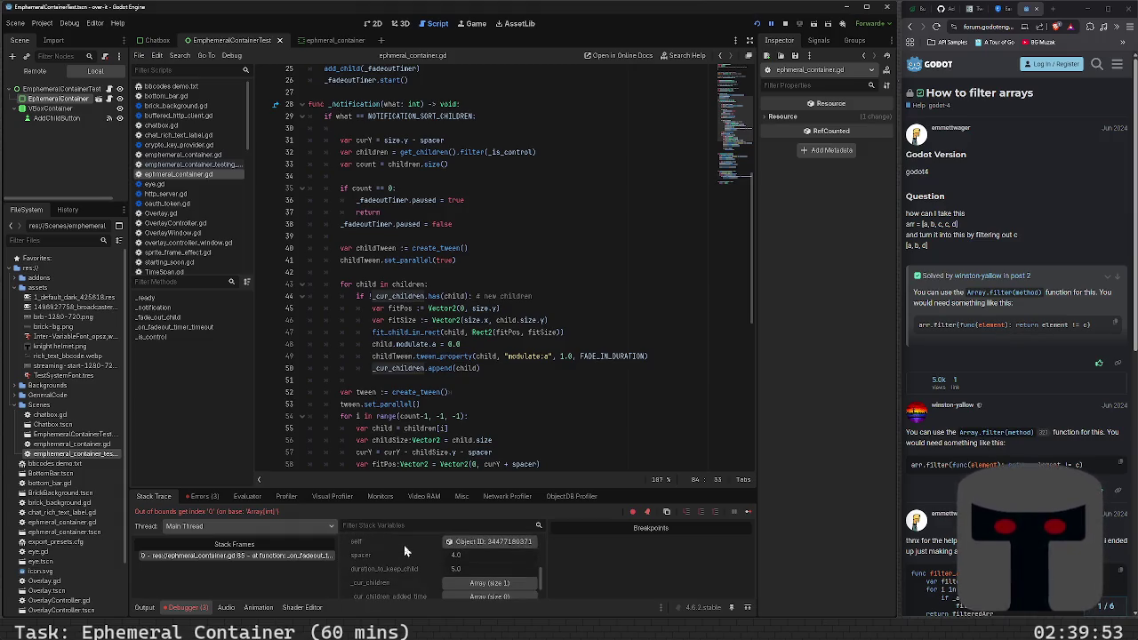
pyautogui.click(463, 569)
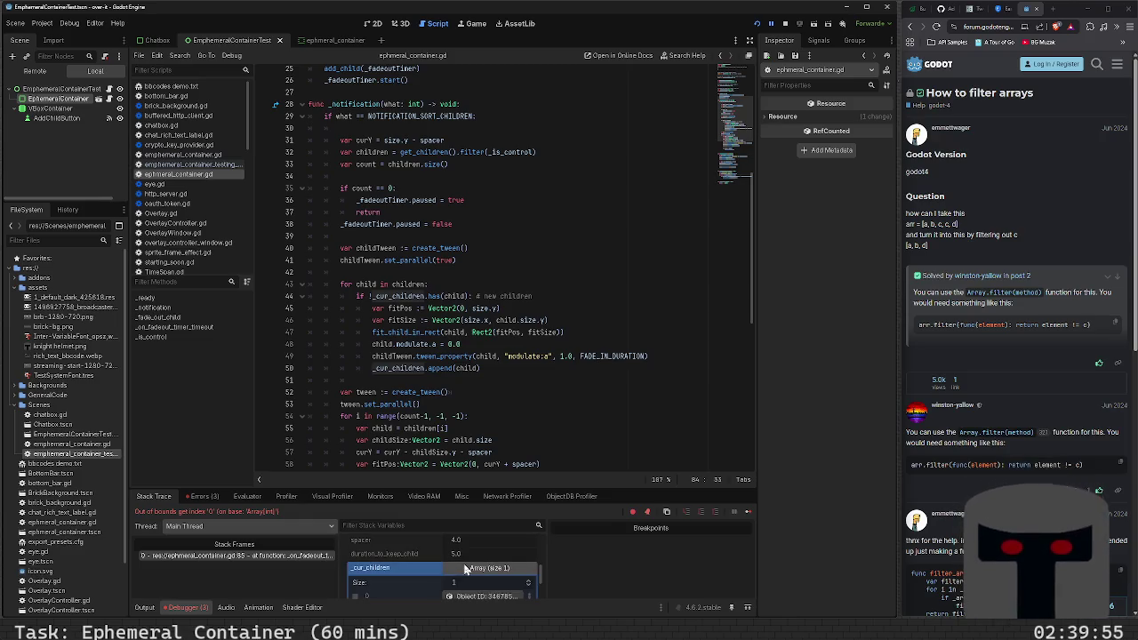
pyautogui.scroll(-1, 441, 579)
pyautogui.click(473, 581)
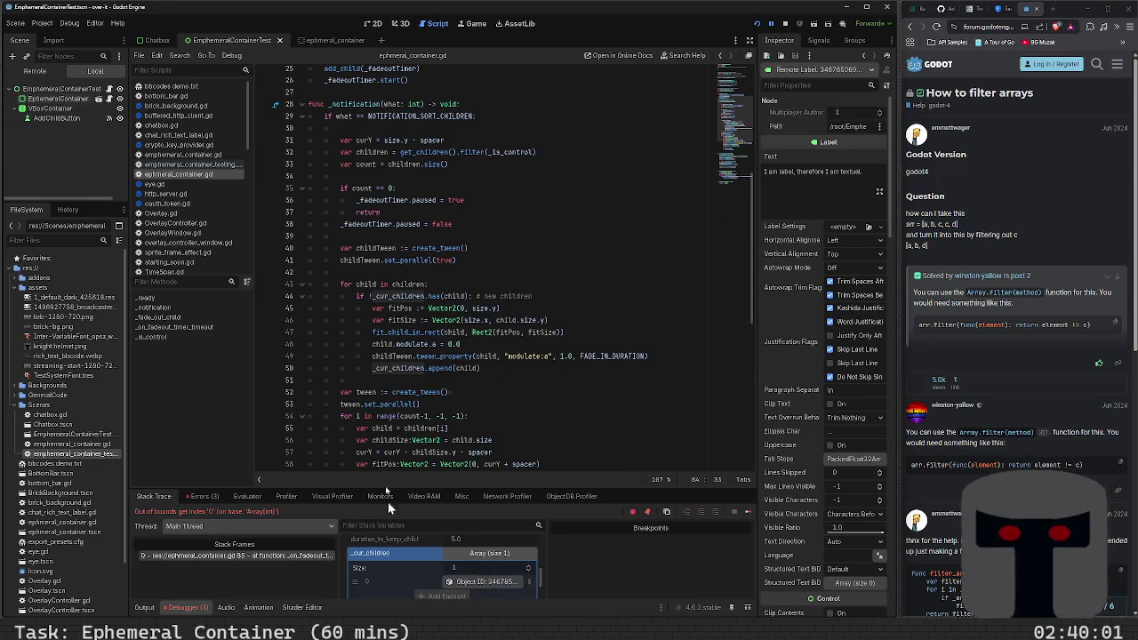
pyautogui.click(473, 382)
pyautogui.click(515, 371)
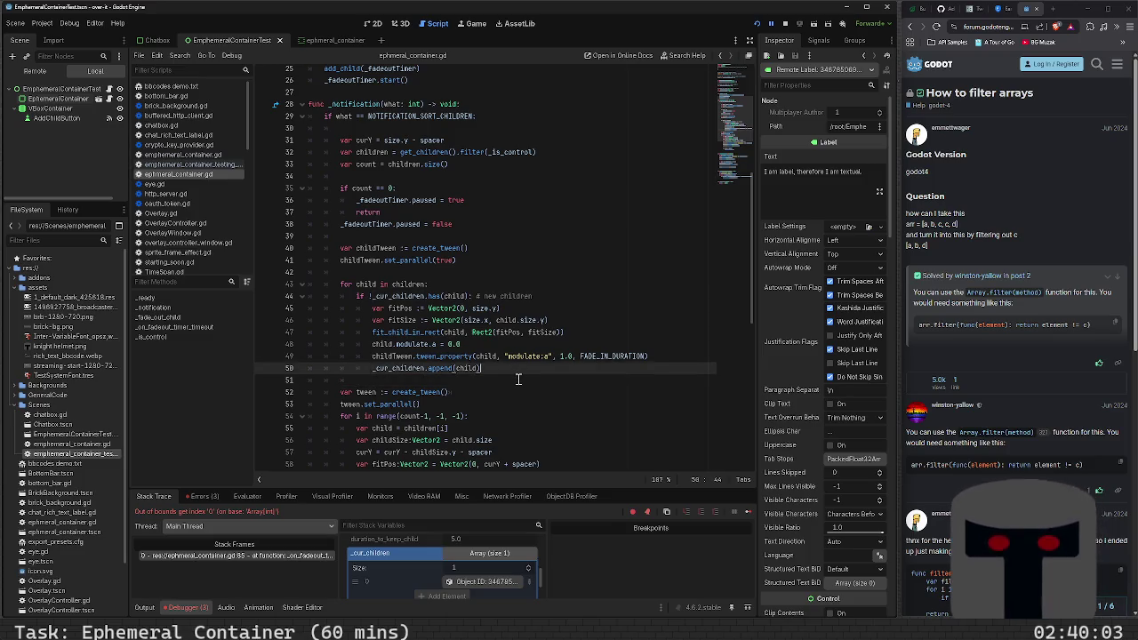
# - Add a new line 51 setting _cur_children_added_time to Time.get_ticks_usec()
pyautogui.press('Return')
pyautogui.write('_cur')
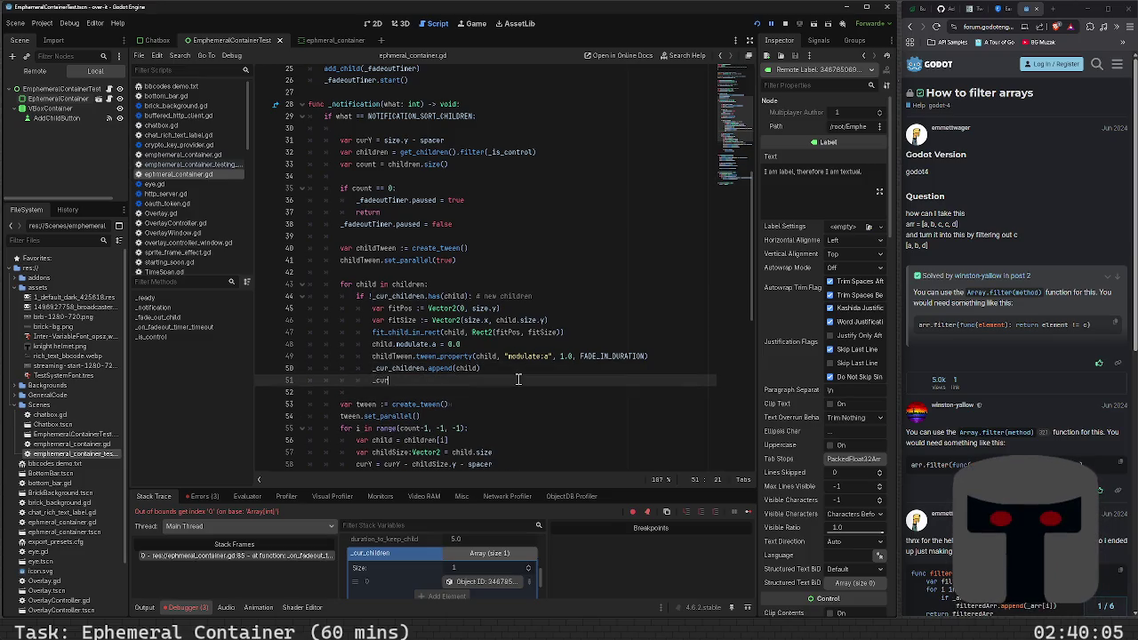
pyautogui.press('Down')
pyautogui.press('Return')
pyautogui.write('= Time.get_u')
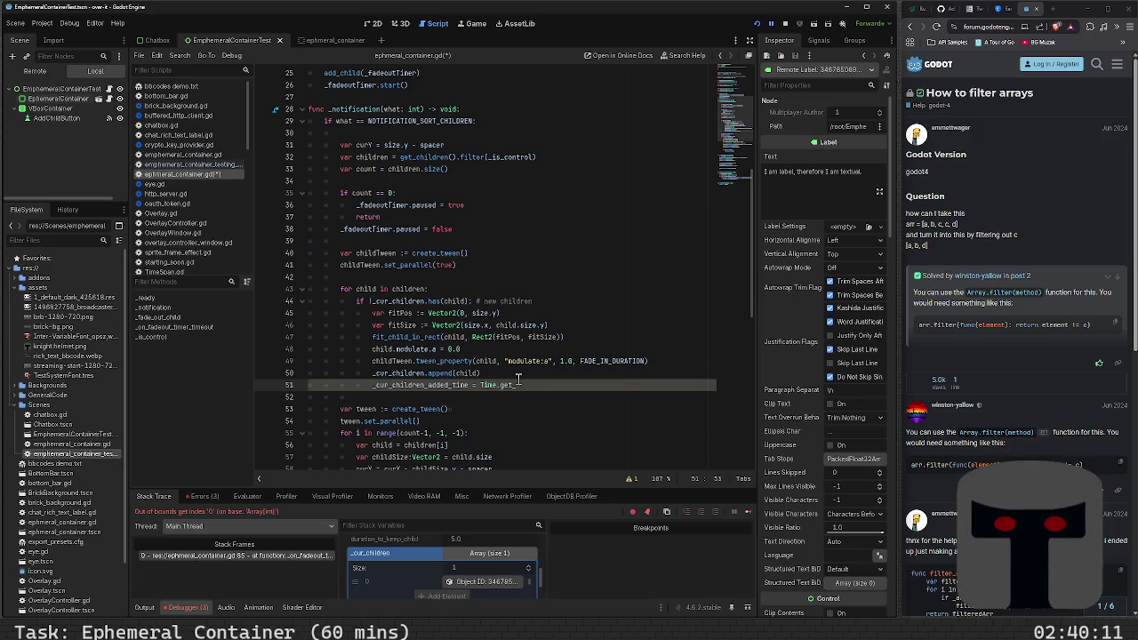
pyautogui.write('ime')
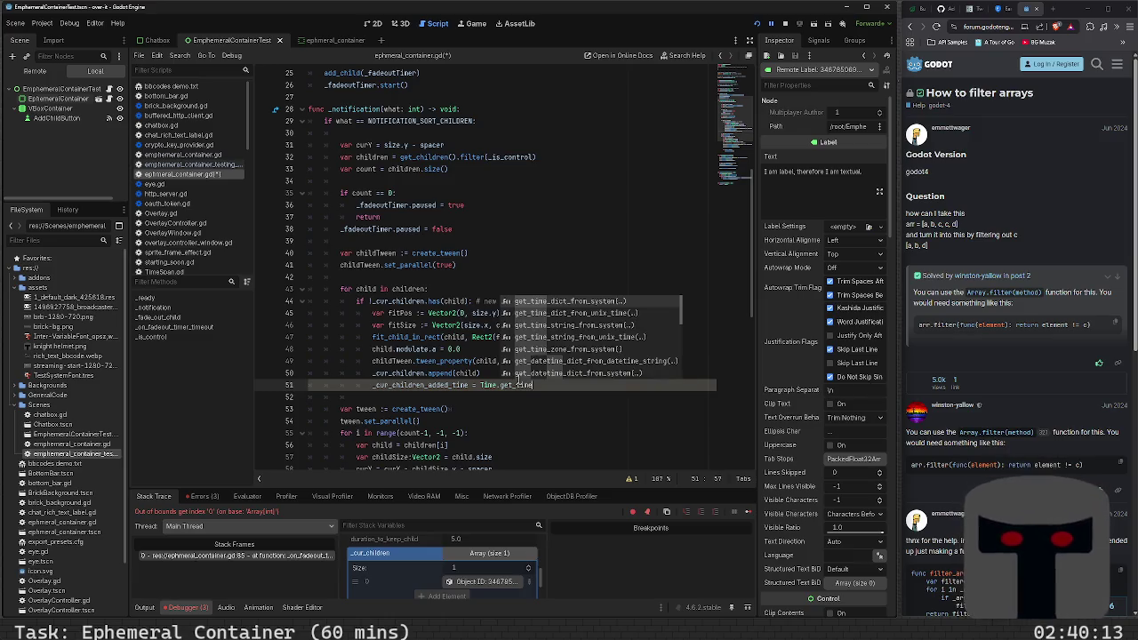
pyautogui.press('BackSpace')
pyautogui.press('BackSpace')
pyautogui.press('BackSpace')
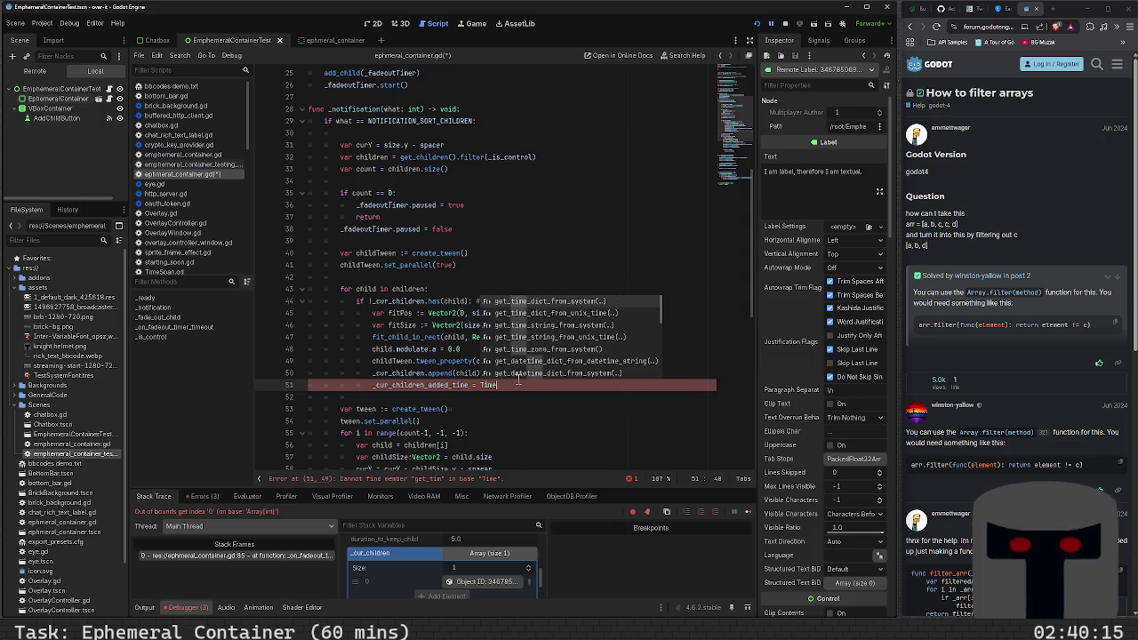
pyautogui.write('.usec')
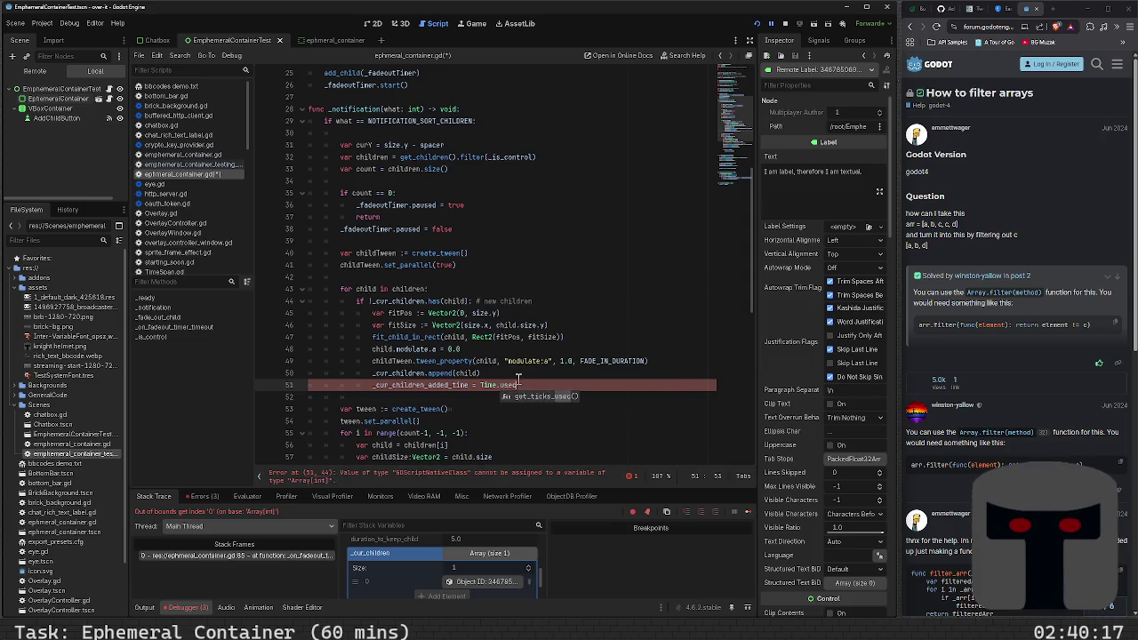
pyautogui.press('Return')
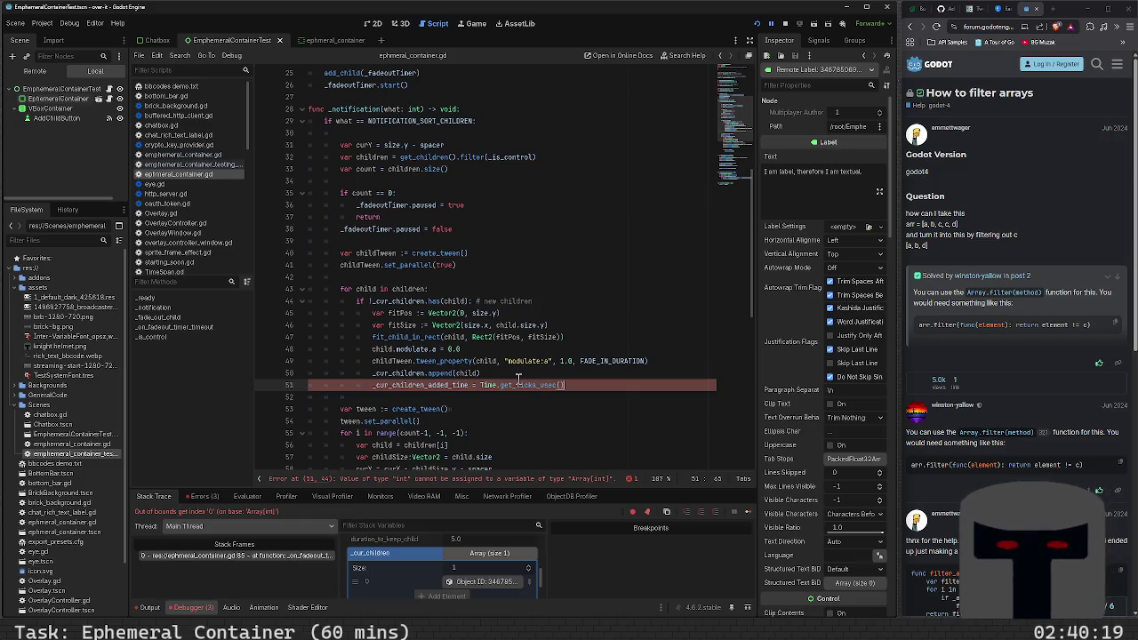
# - Stop debugging, rewrite line 51 as _cur_children_added_time.append(Time.get_ticks_usec()), and relaunch
pyautogui.press('F8')
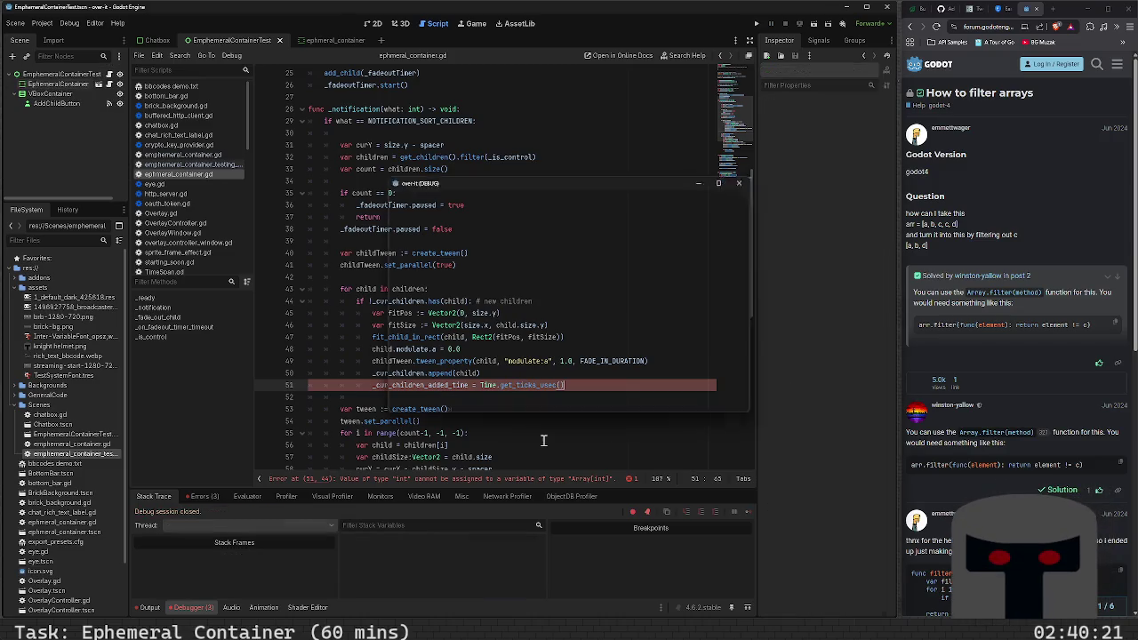
pyautogui.click(494, 386)
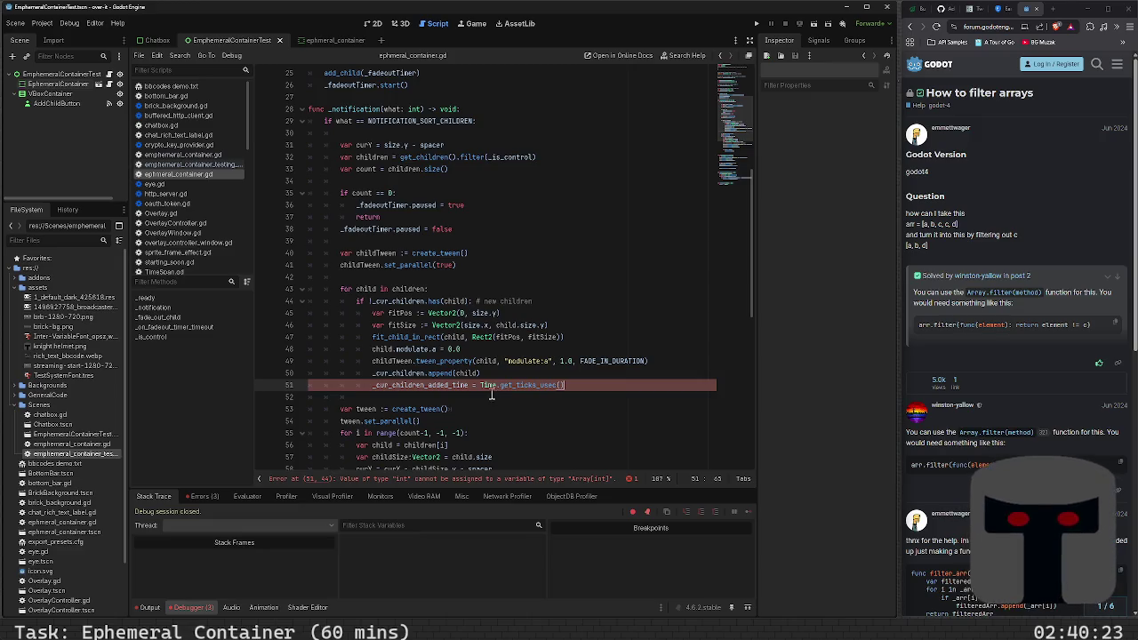
pyautogui.write('.')
pyautogui.write('end(')
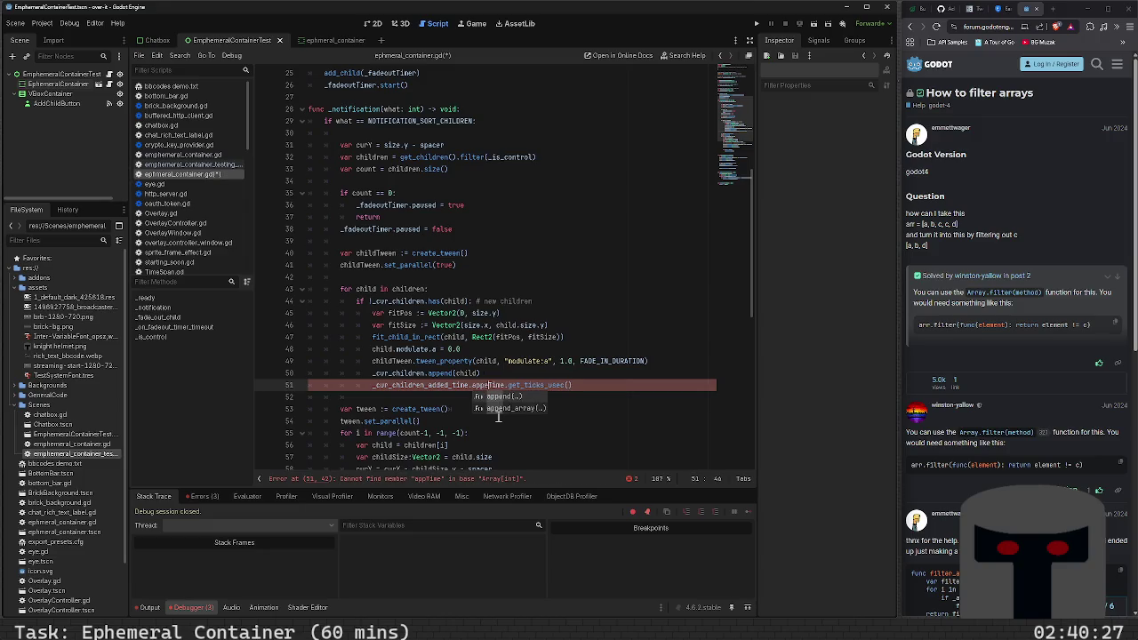
pyautogui.press('End')
pyautogui.write(')')
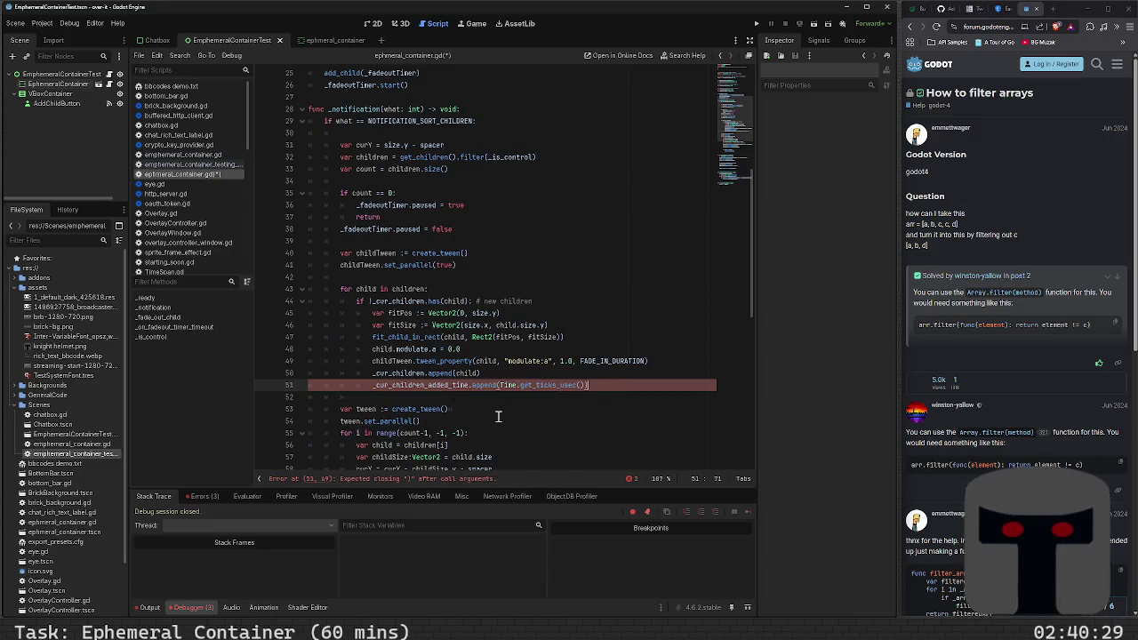
pyautogui.press('F6')
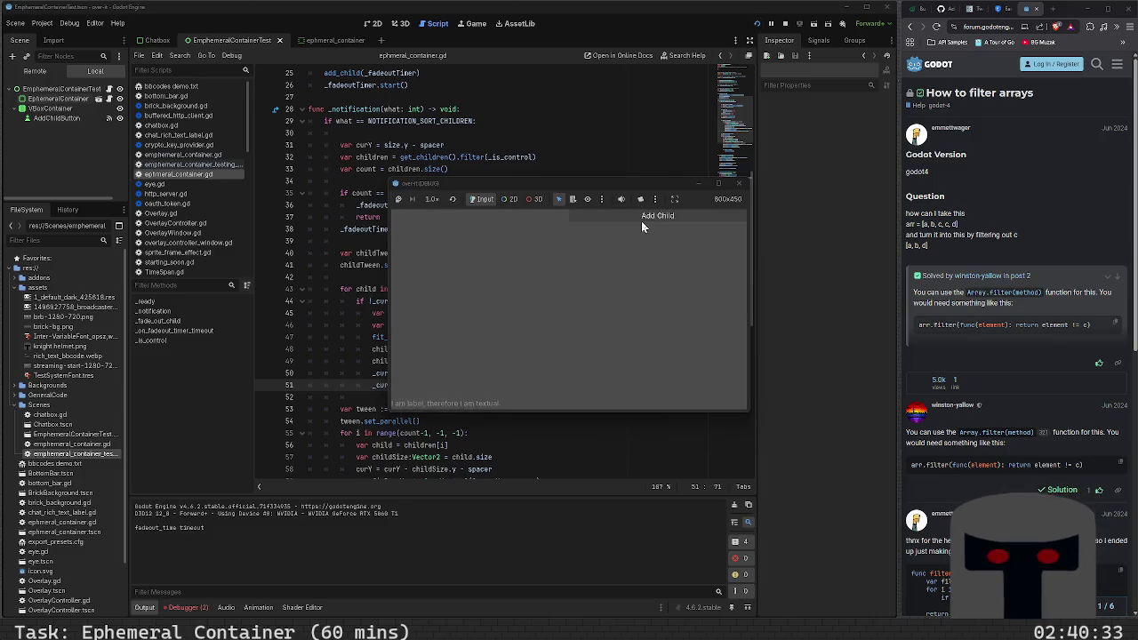
# - Add a label child in the running game, then scroll the script to _on_fadeout_timer_timeout
pyautogui.click(642, 221)
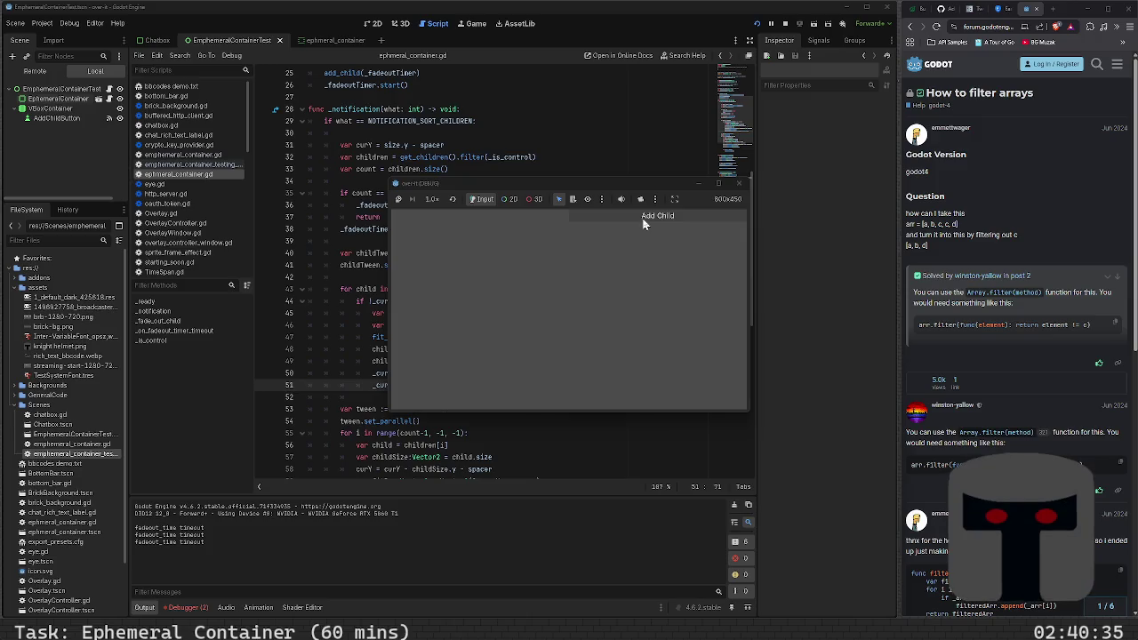
pyautogui.click(642, 221)
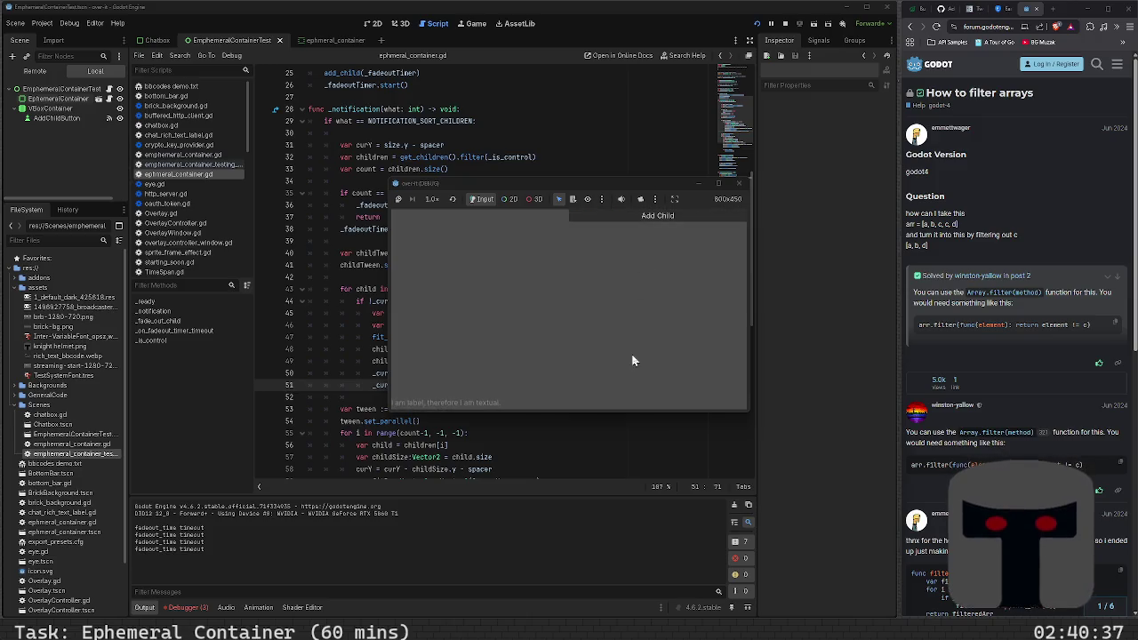
pyautogui.click(378, 414)
pyautogui.scroll(3, 364, 383)
pyautogui.scroll(5, 364, 383)
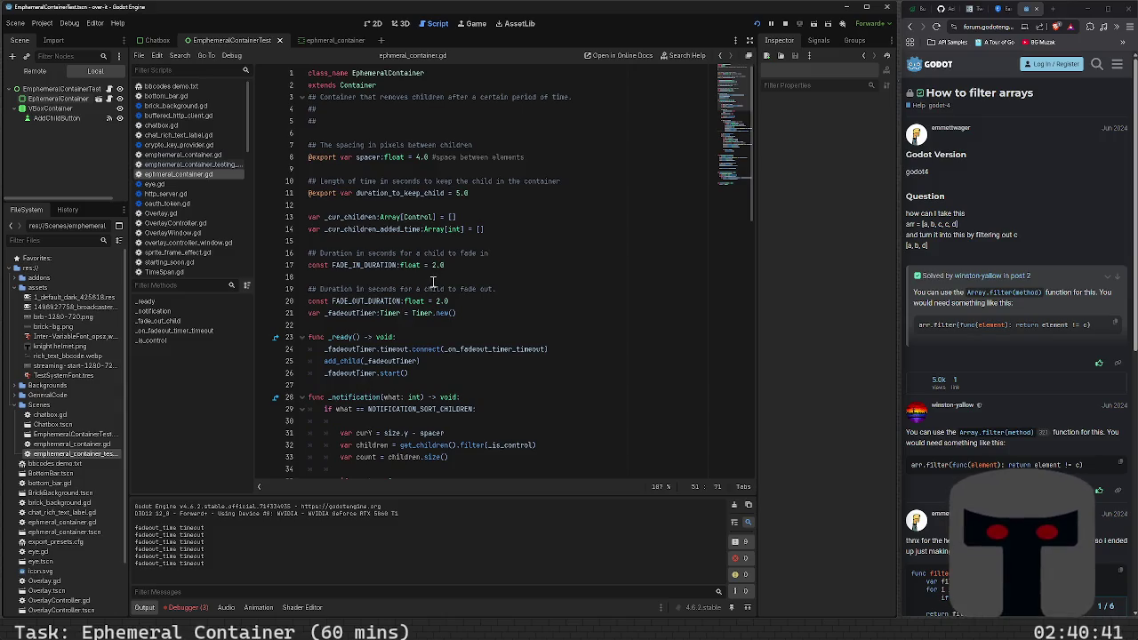
pyautogui.scroll(-19, 432, 282)
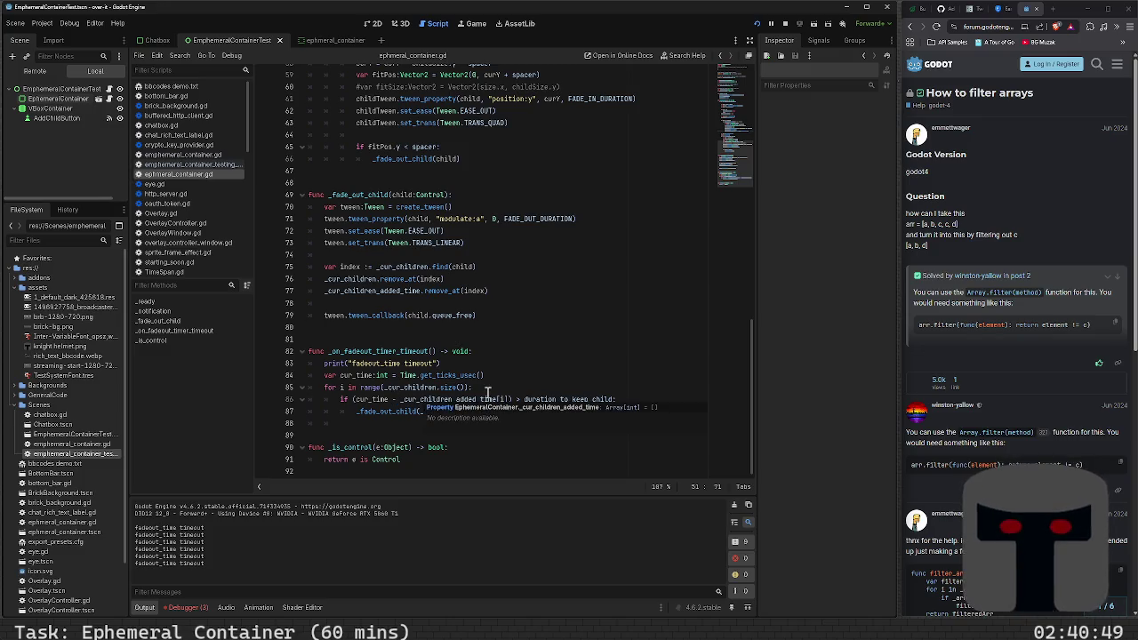
# - Add print(cur_time - _cur_children_added_time[i]) on line 86, then run and stop the game
pyautogui.click(488, 390)
pyautogui.press('Return')
pyautogui.write('print')
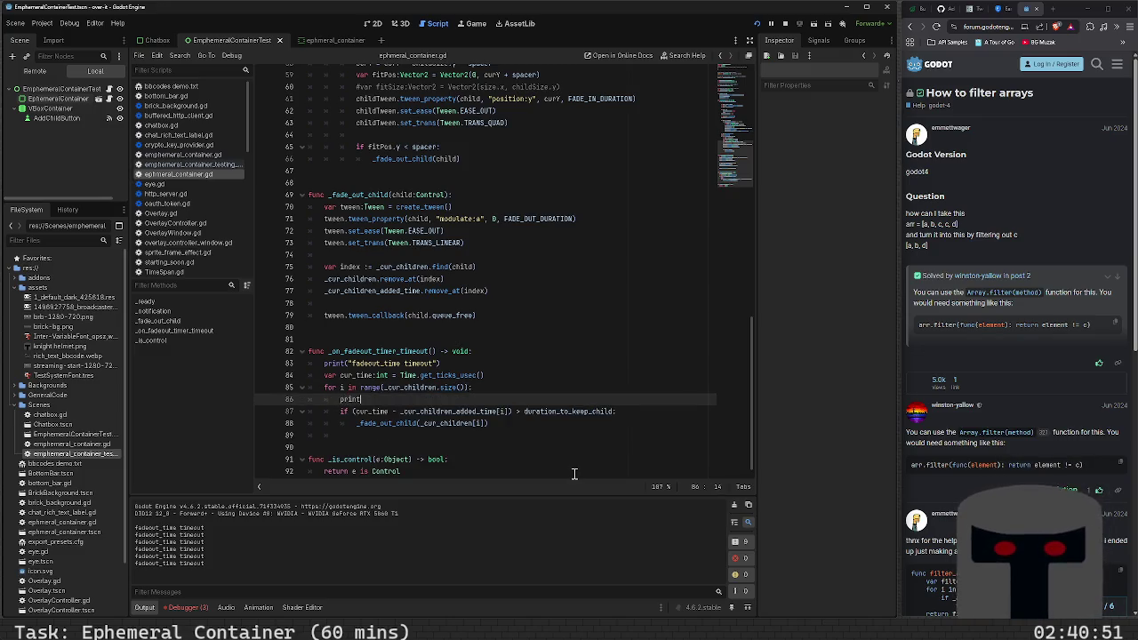
pyautogui.write('(')
pyautogui.press('Down')
pyautogui.hotkey('shift', 'Right')
pyautogui.hotkey('shift', 'Right')
pyautogui.hotkey('shift', 'Right')
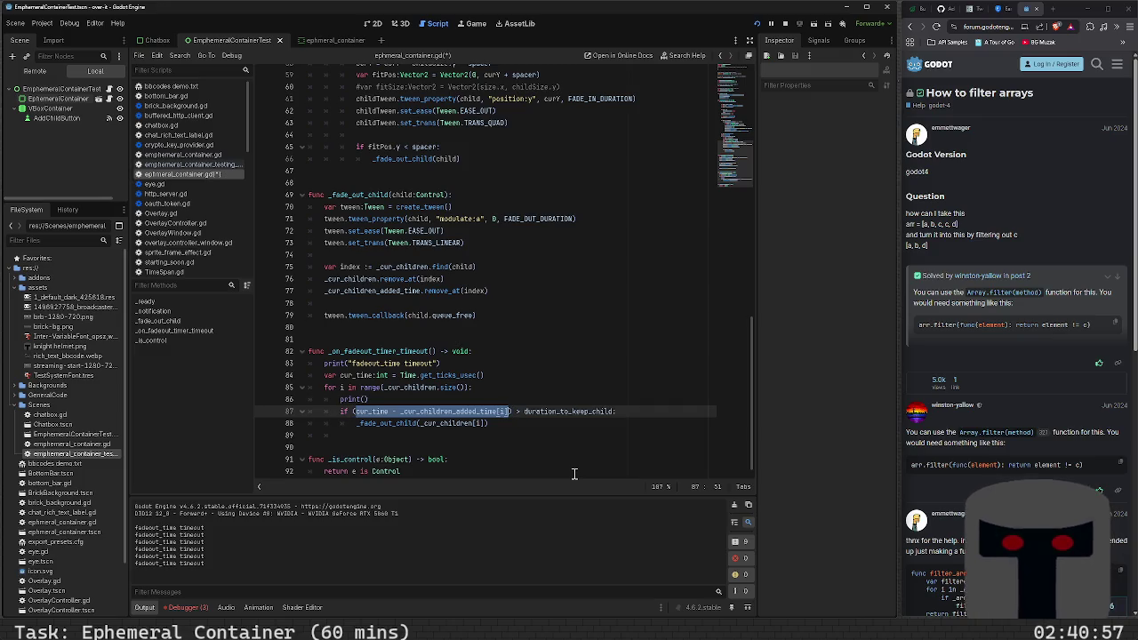
pyautogui.hotkey('ctrl', 'c')
pyautogui.press('Up')
pyautogui.press('Left')
pyautogui.hotkey('ctrl', 'v')
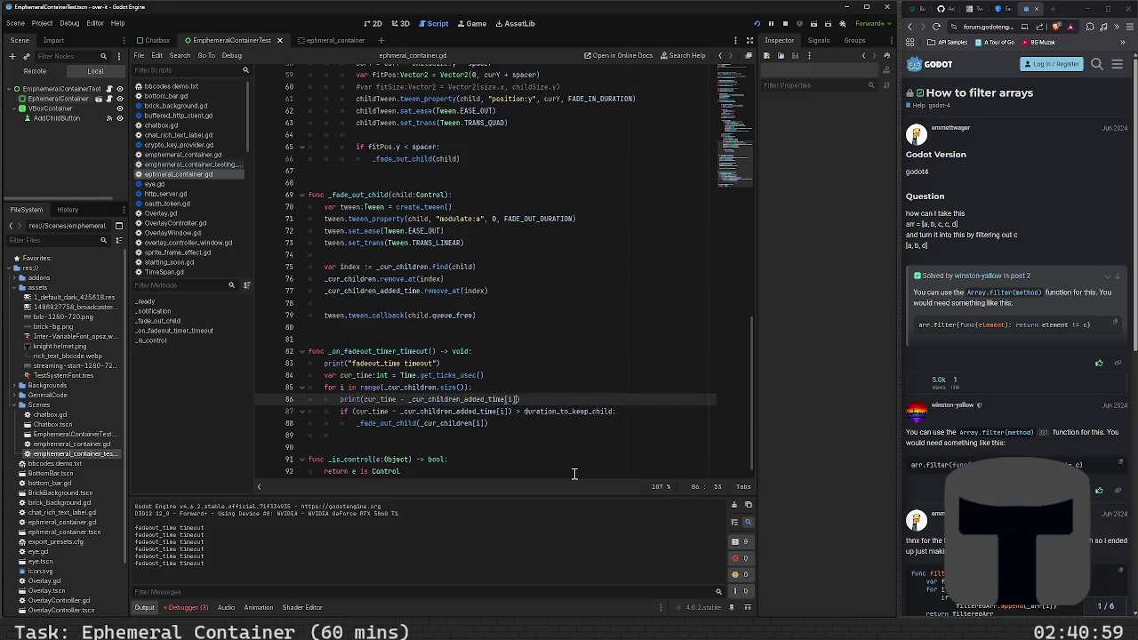
pyautogui.press('F5')
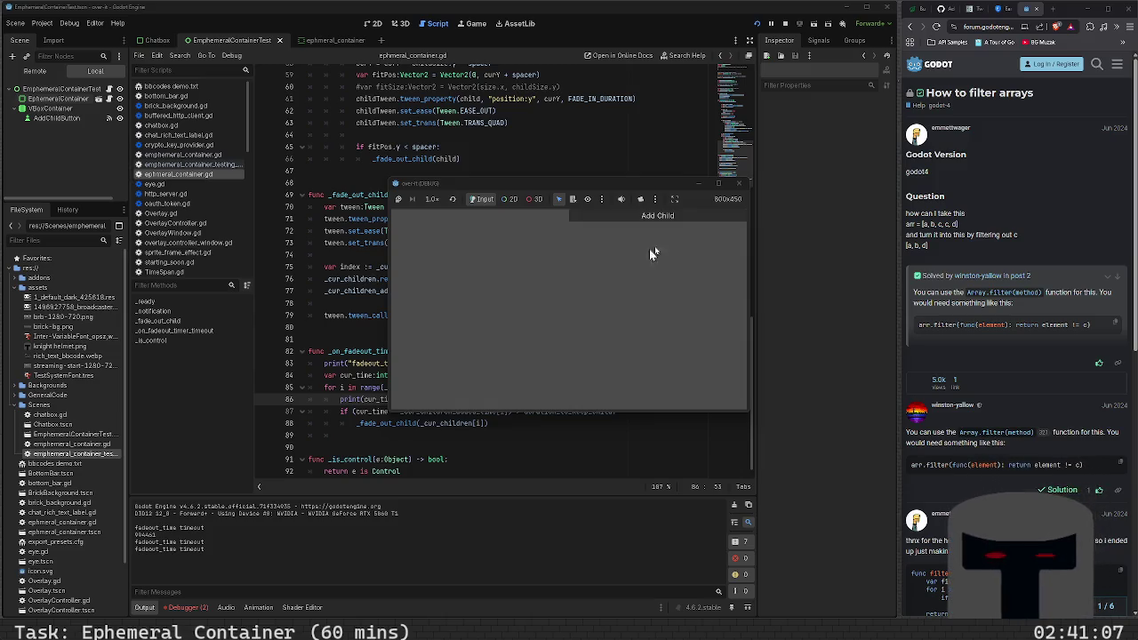
pyautogui.click(738, 184)
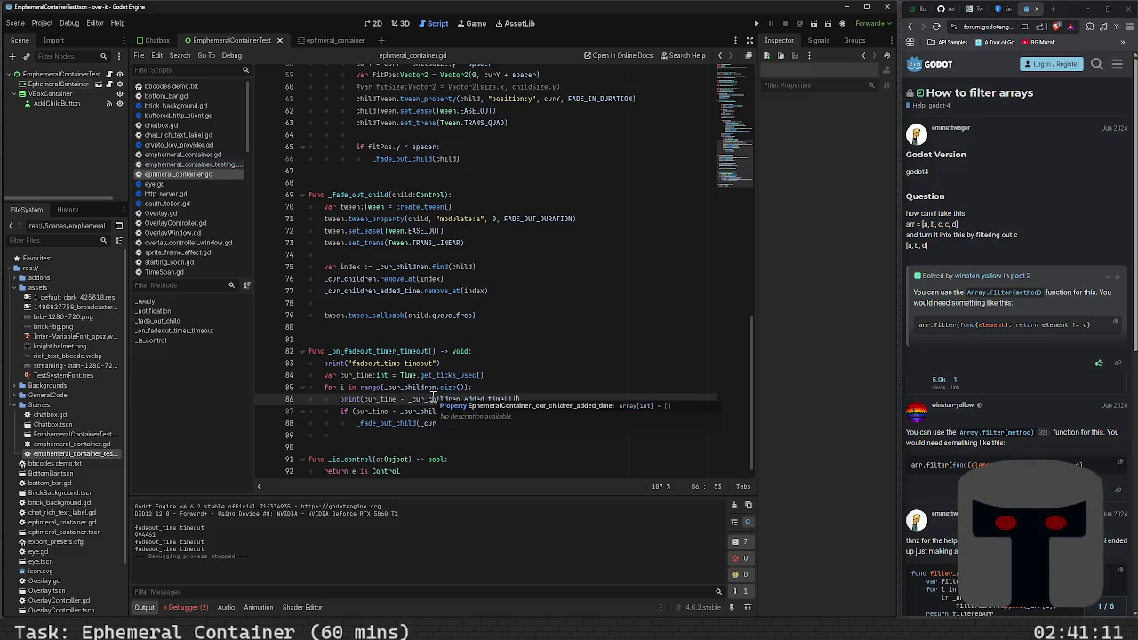
# - Check the 'filter godot' search results, then return to line 84 of the script
pyautogui.scroll(13, 556, 285)
pyautogui.scroll(-2, 555, 284)
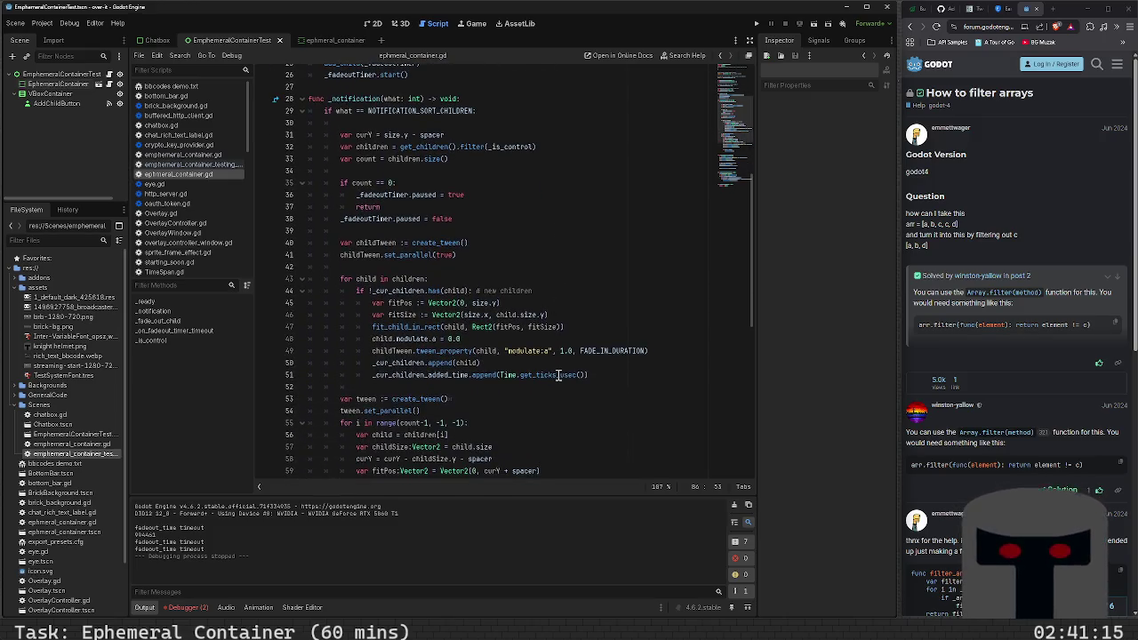
pyautogui.scroll(-4, 558, 375)
pyautogui.scroll(-7, 558, 375)
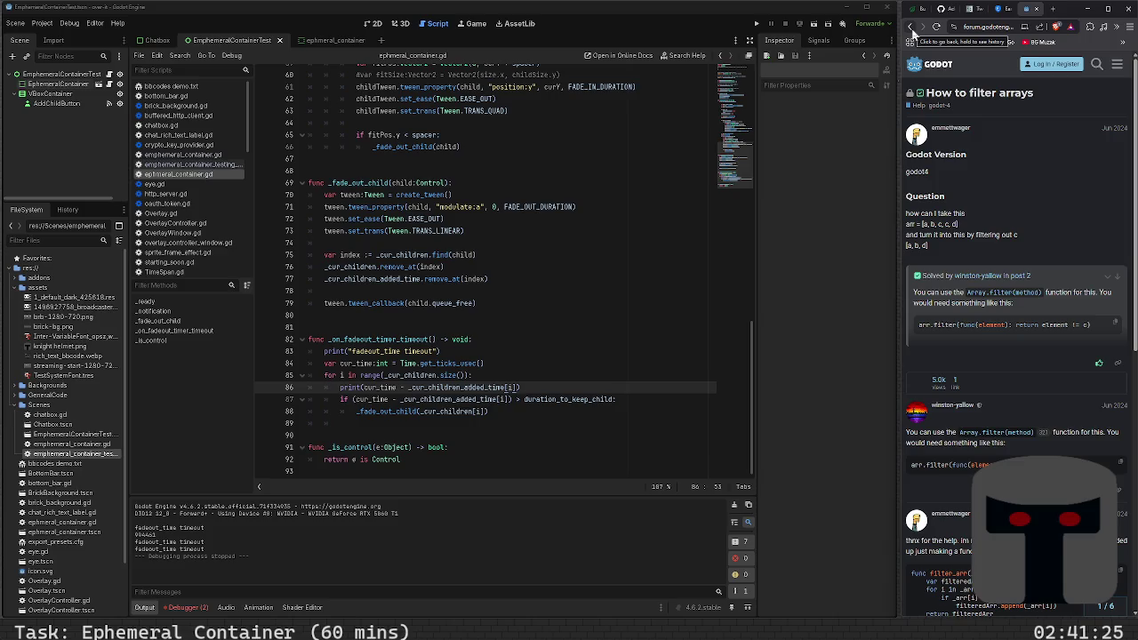
pyautogui.click(912, 31)
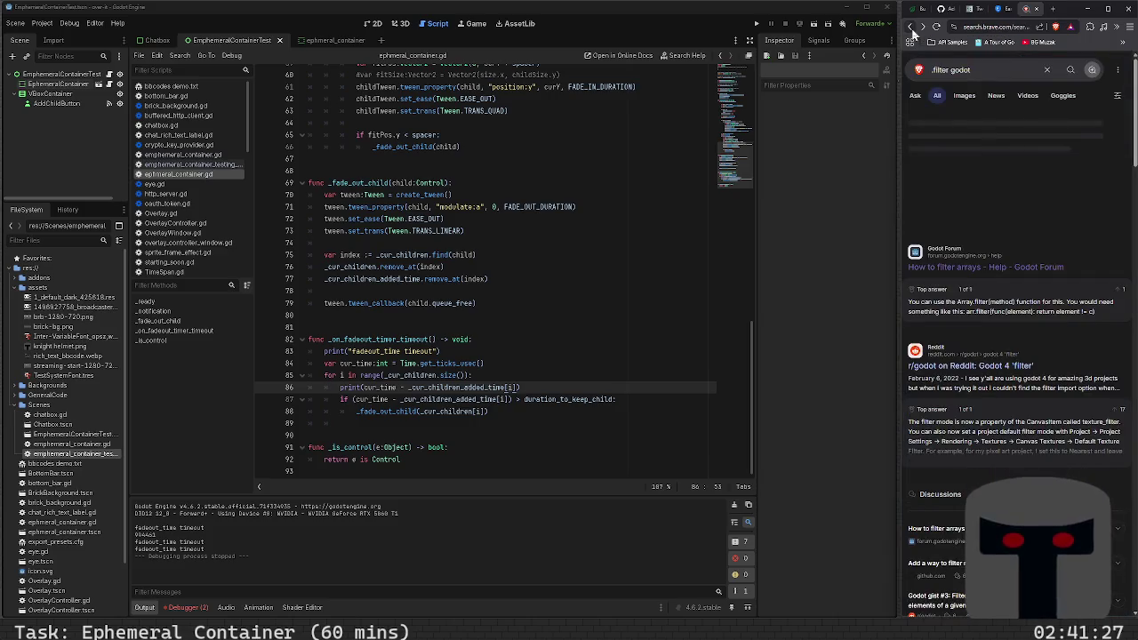
pyautogui.click(580, 364)
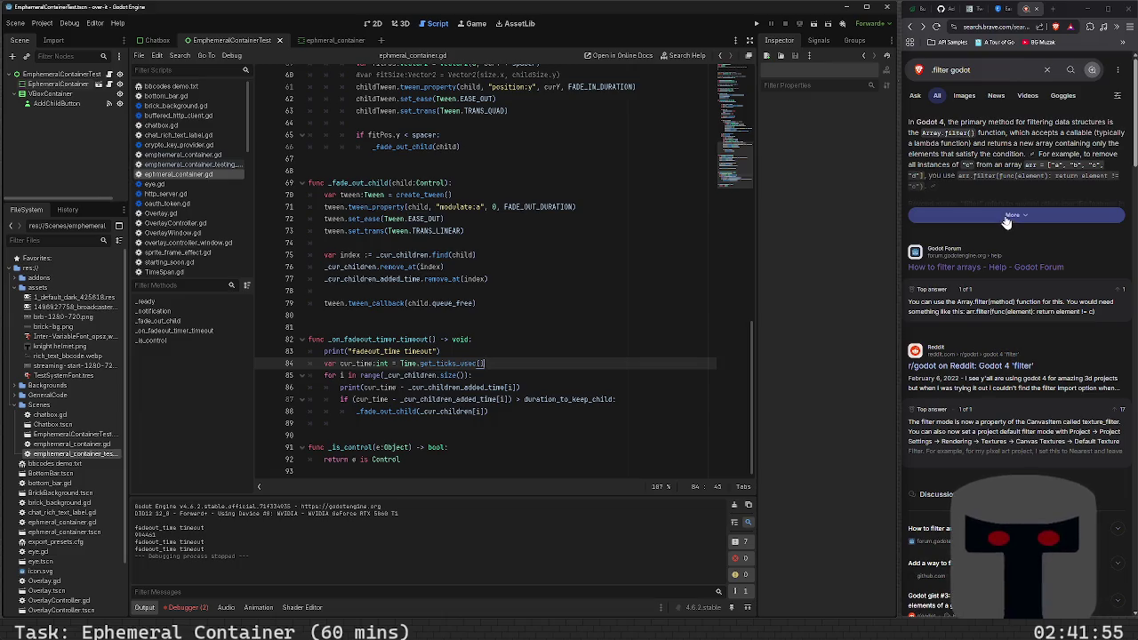
# - Comment out the elapsed-time check and fade-out call on lines 87–88, then save and relaunch
pyautogui.moveTo(612, 394)
pyautogui.click(545, 420)
pyautogui.press('Up')
pyautogui.press('Up')
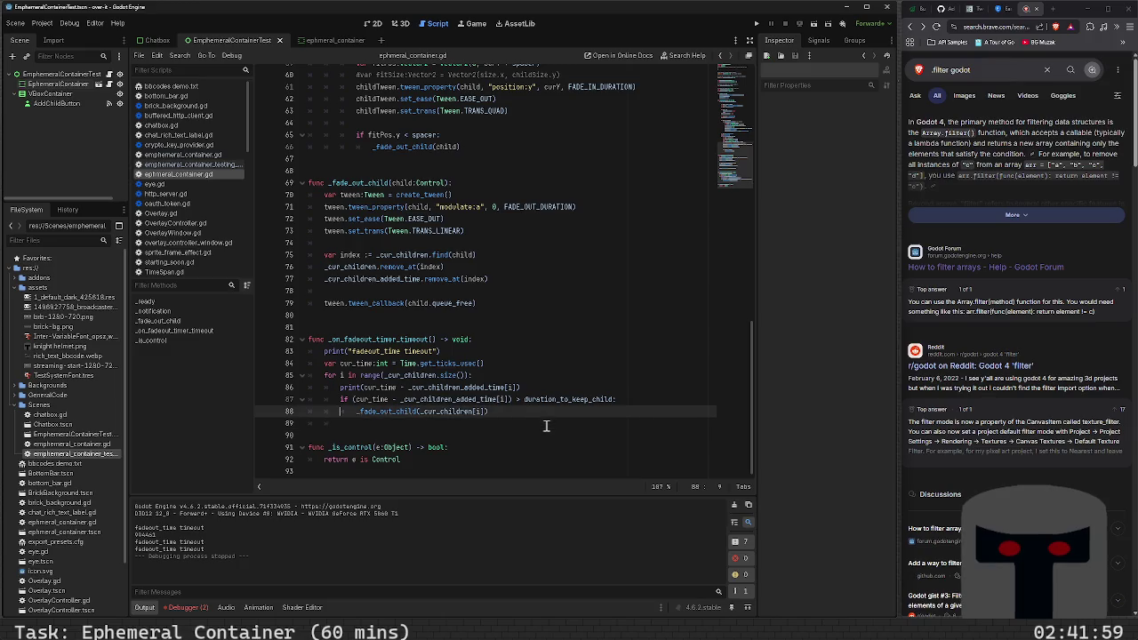
pyautogui.hotkey('shift', 'Down')
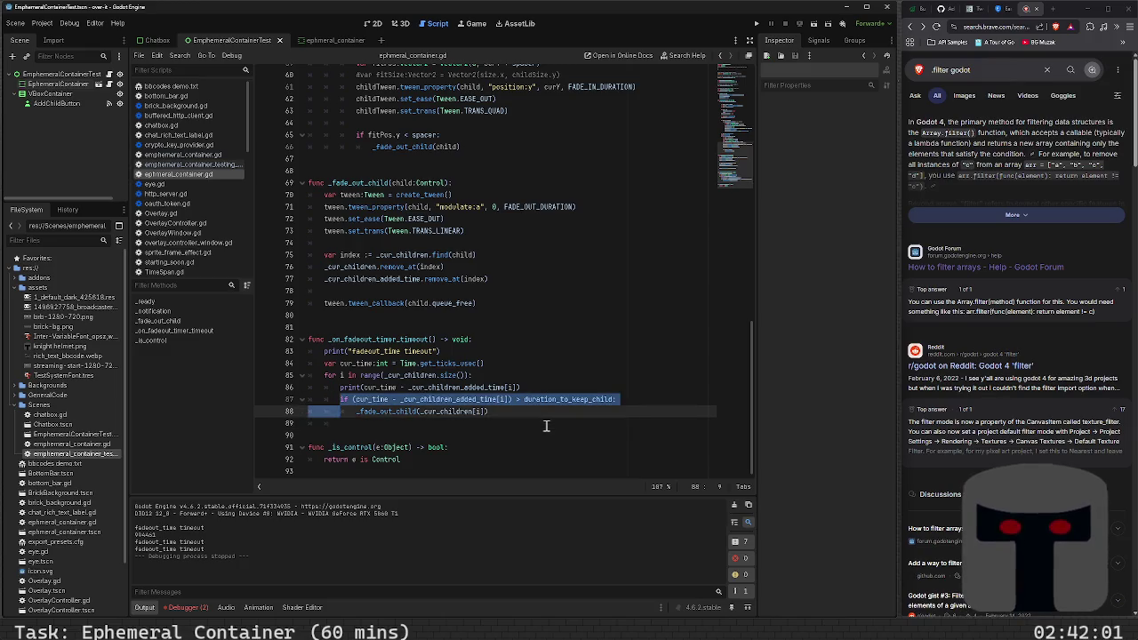
pyautogui.hotkey('ctrl', 'k')
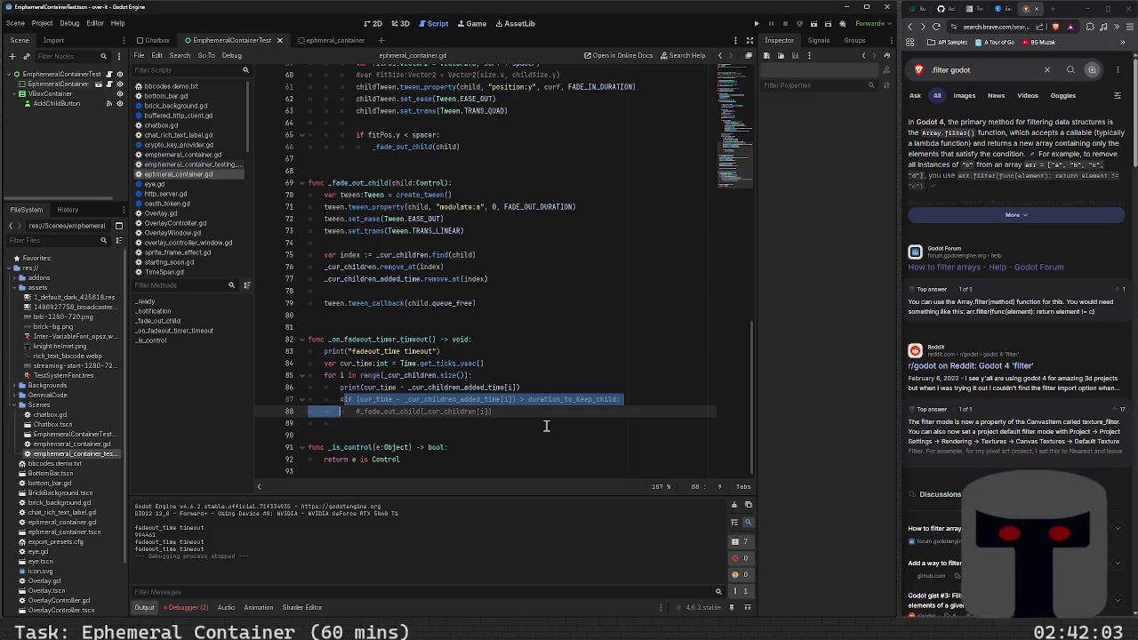
pyautogui.press('F6')
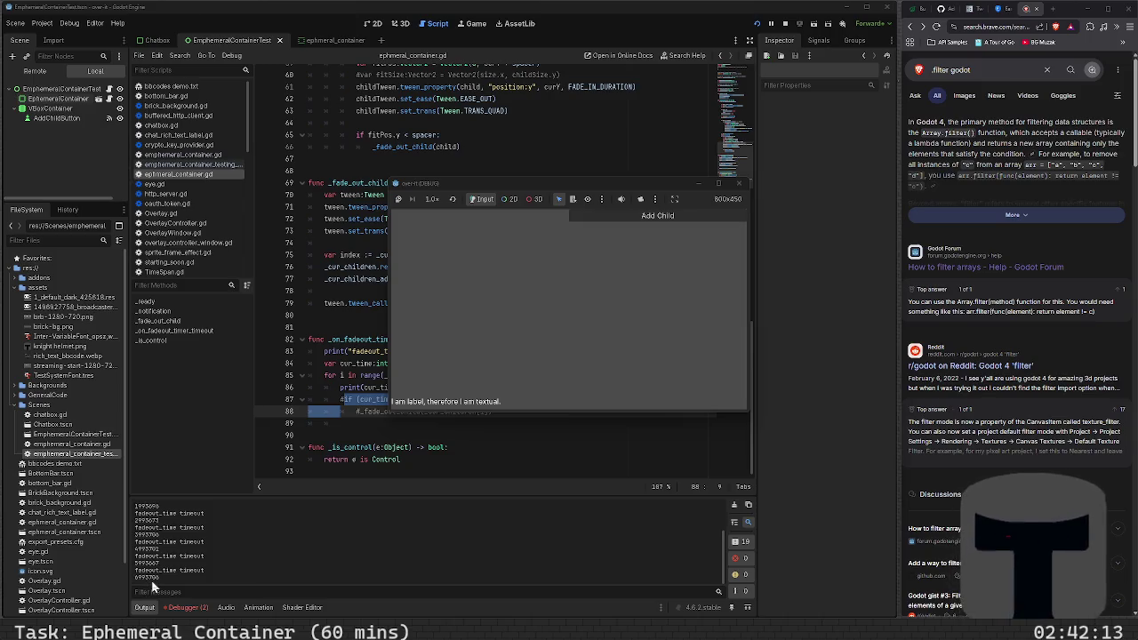
# - Stop the game, copy get_ticks_msec from the Time docs, and select get_ticks_usec on line 84
pyautogui.click(738, 183)
pyautogui.keyDown('ctrl'); pyautogui.click(470, 364); pyautogui.keyUp('ctrl')
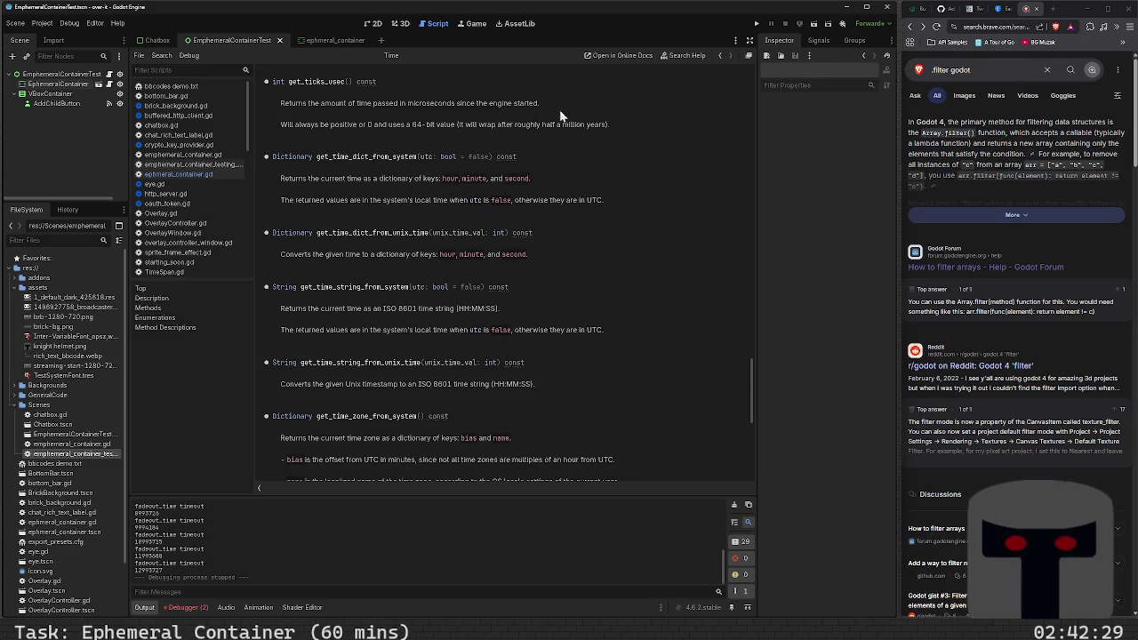
pyautogui.scroll(4, 382, 210)
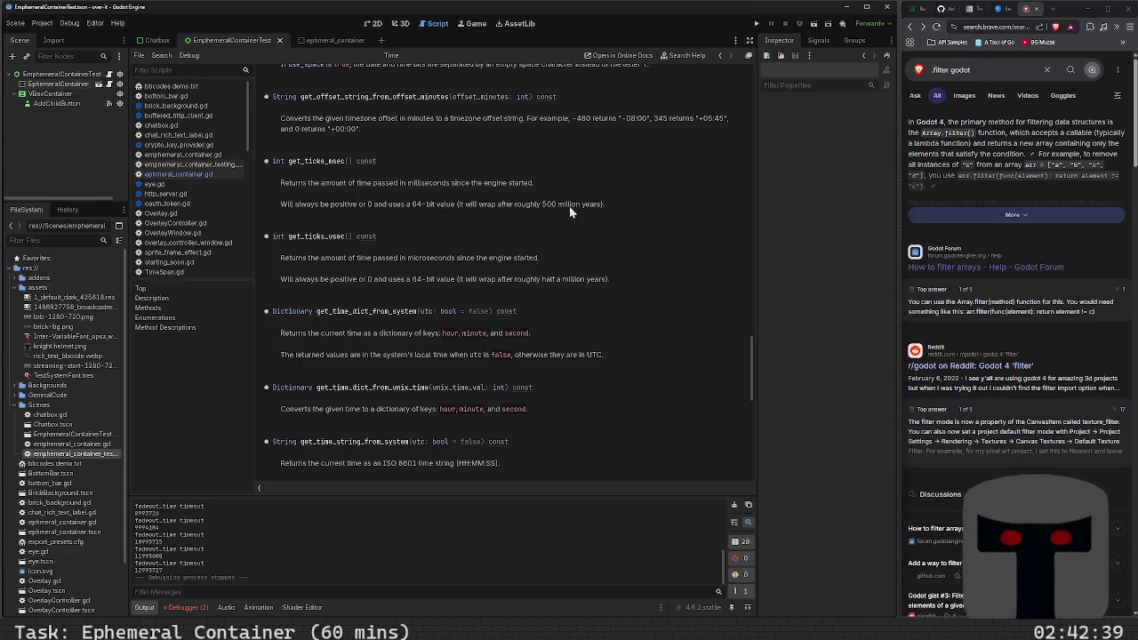
pyautogui.doubleClick(325, 161)
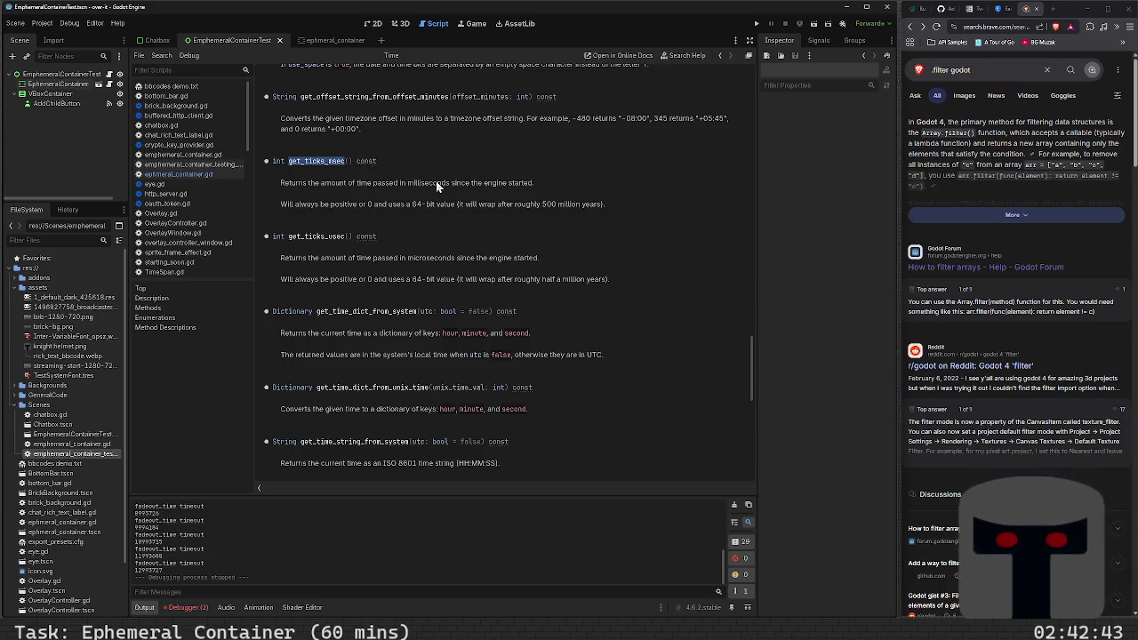
pyautogui.hotkey('alt', 'Left')
pyautogui.doubleClick(468, 374)
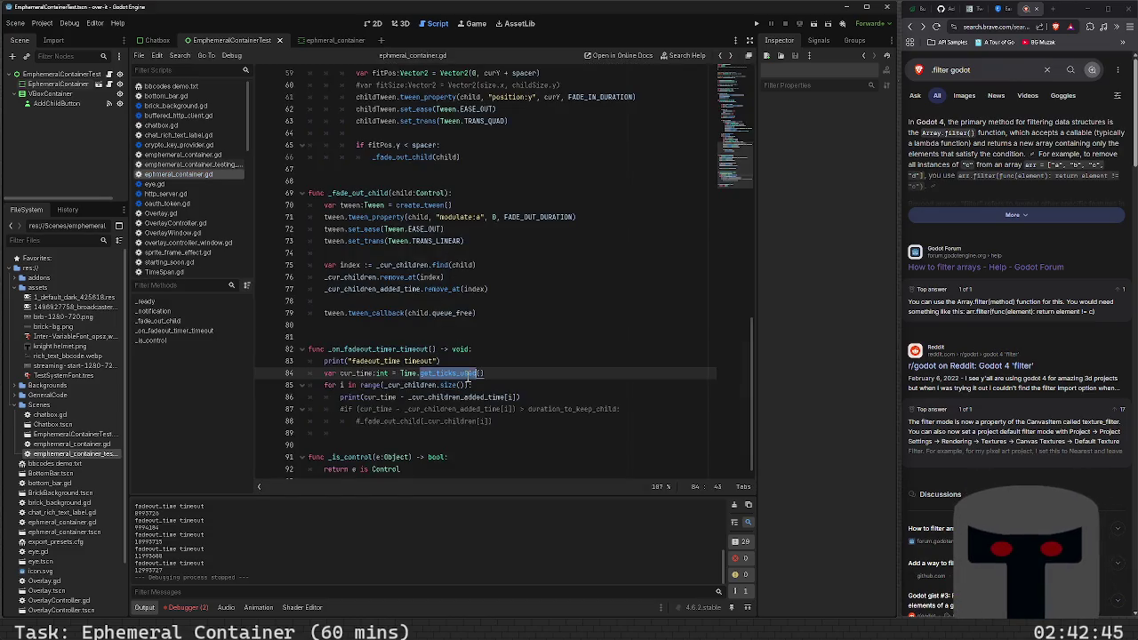
# - Switch the tick call on line 51 from get_ticks_usec to get_ticks_msec
pyautogui.scroll(9, 547, 379)
pyautogui.scroll(2, 546, 379)
pyautogui.doubleClick(549, 373)
pyautogui.write('get_ticks_msec')
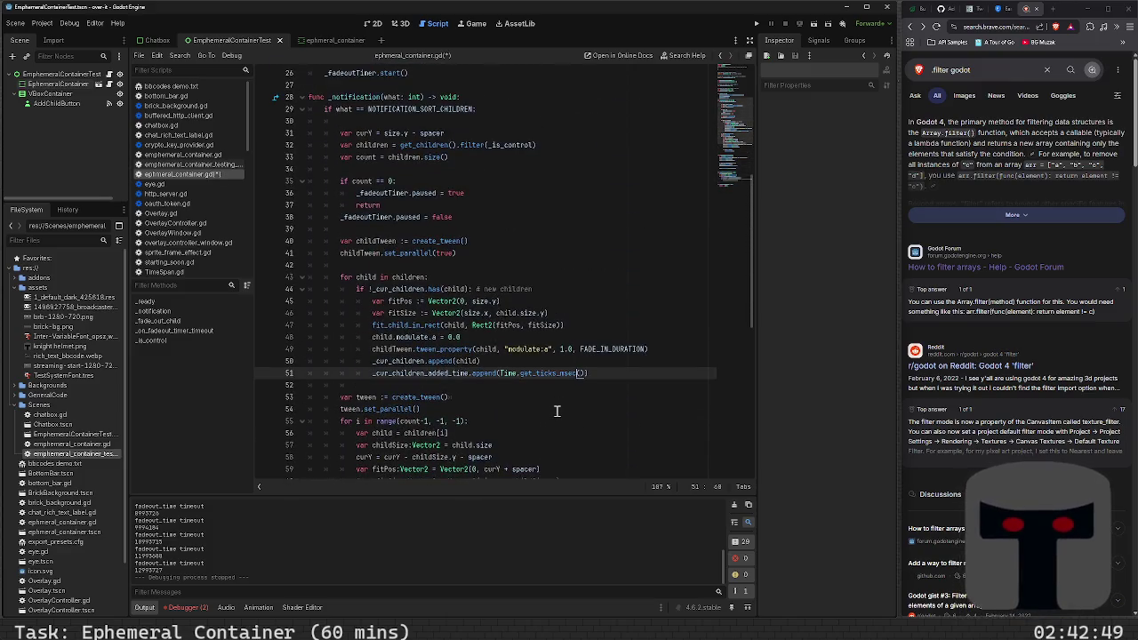
pyautogui.scroll(-10, 556, 411)
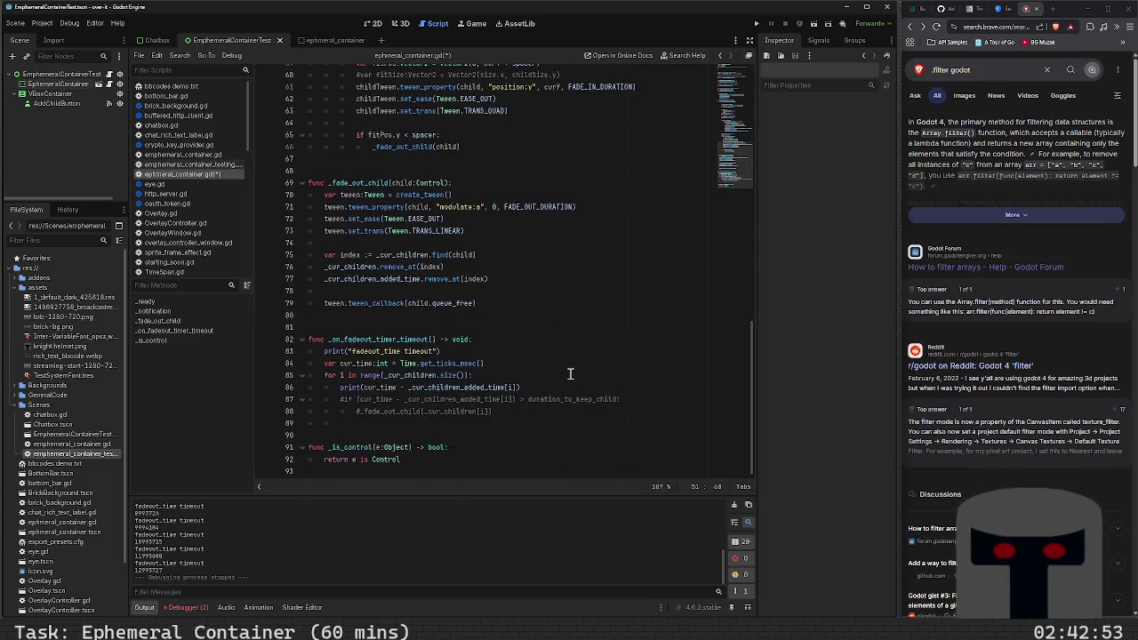
pyautogui.scroll(13, 570, 373)
pyautogui.scroll(-13, 578, 394)
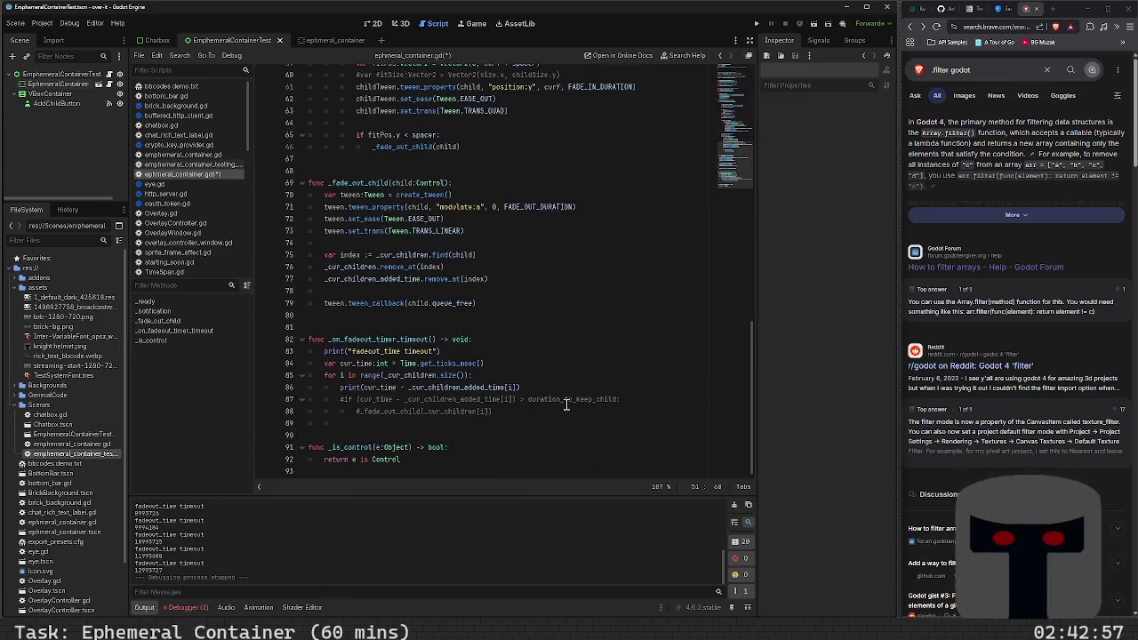
# - Uncomment the elapsed-time check and fade-out call on lines 87–88, save, and run the test scene
pyautogui.click(342, 399)
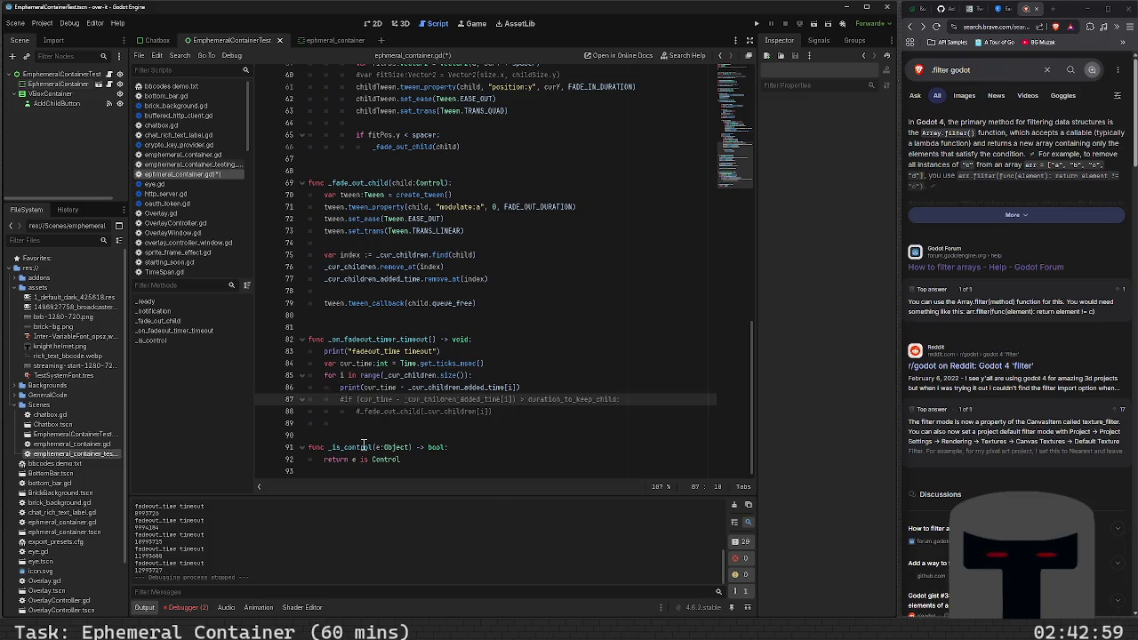
pyautogui.press('BackSpace')
pyautogui.press('End')
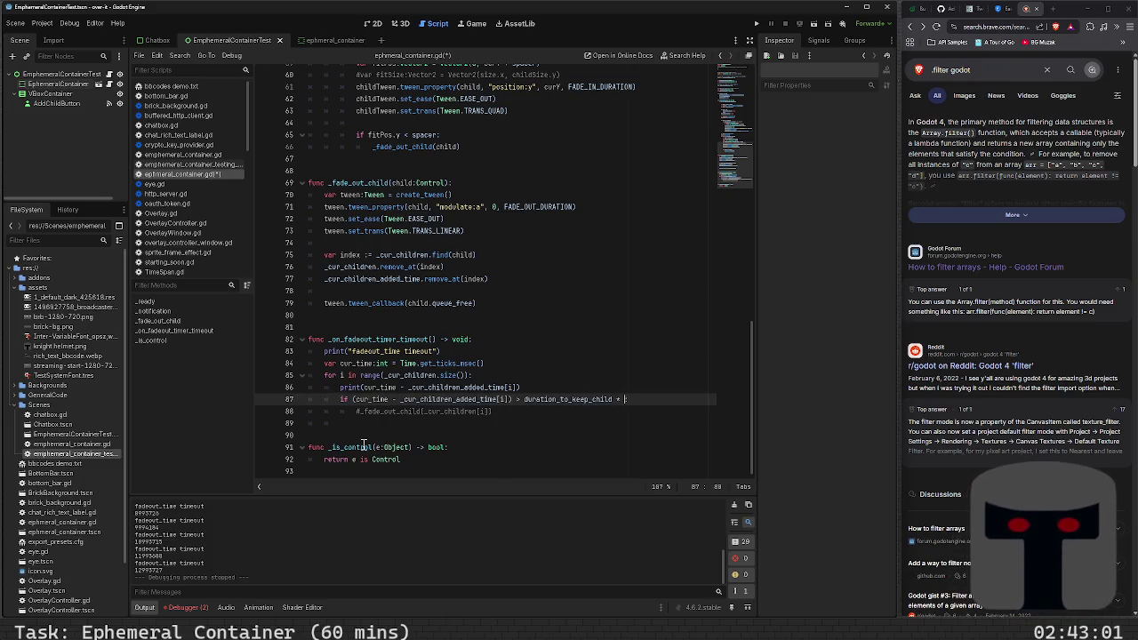
pyautogui.write('get_ticks_msec')
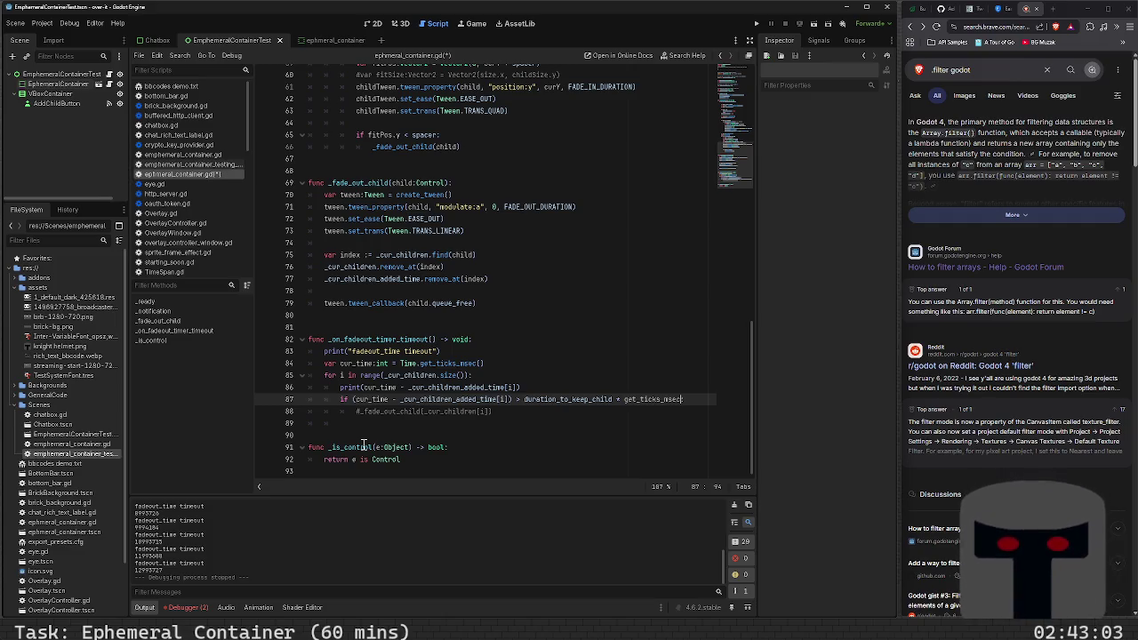
pyautogui.write(':')
pyautogui.hotkey('ctrl', 'BackSpace')
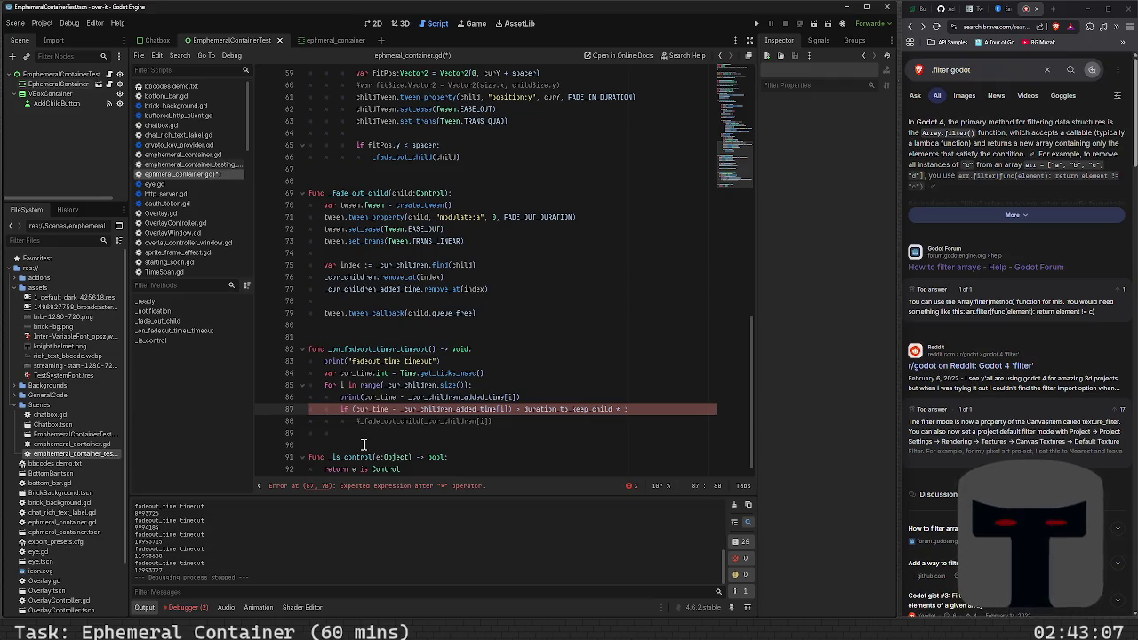
pyautogui.write(':')
pyautogui.hotkey('ctrl', 's')
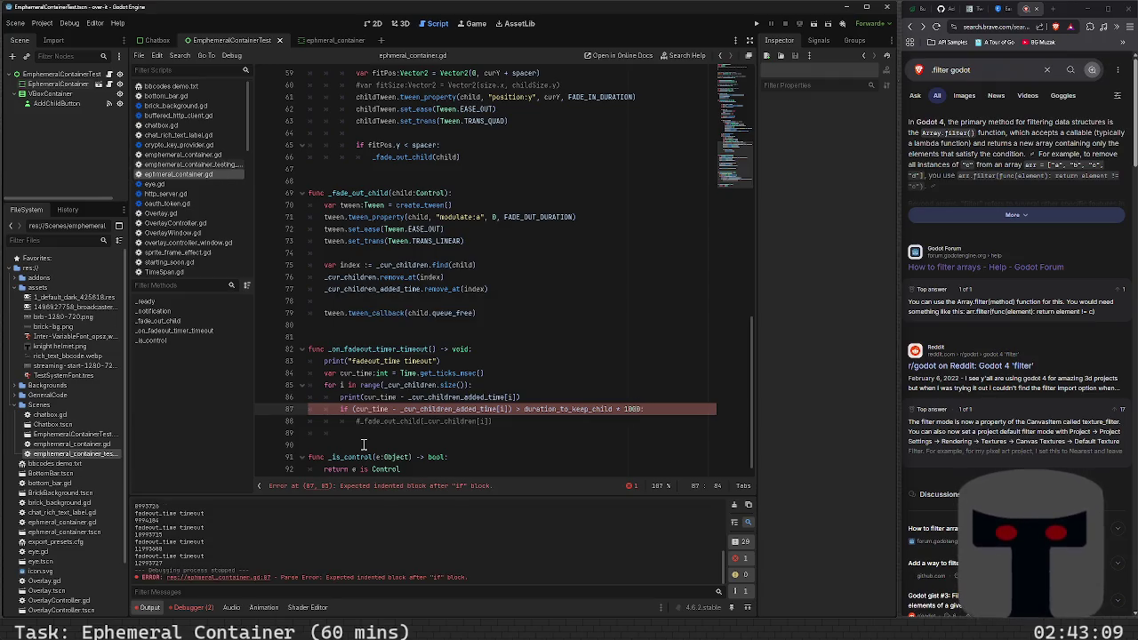
pyautogui.press('Down')
pyautogui.press('Delete')
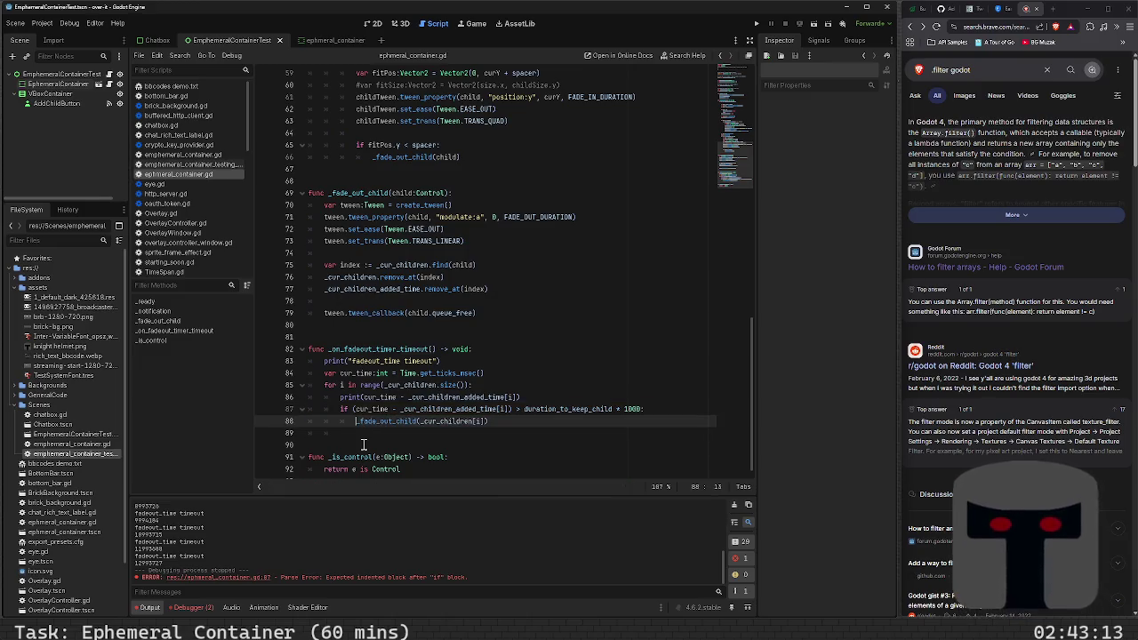
pyautogui.press('F6')
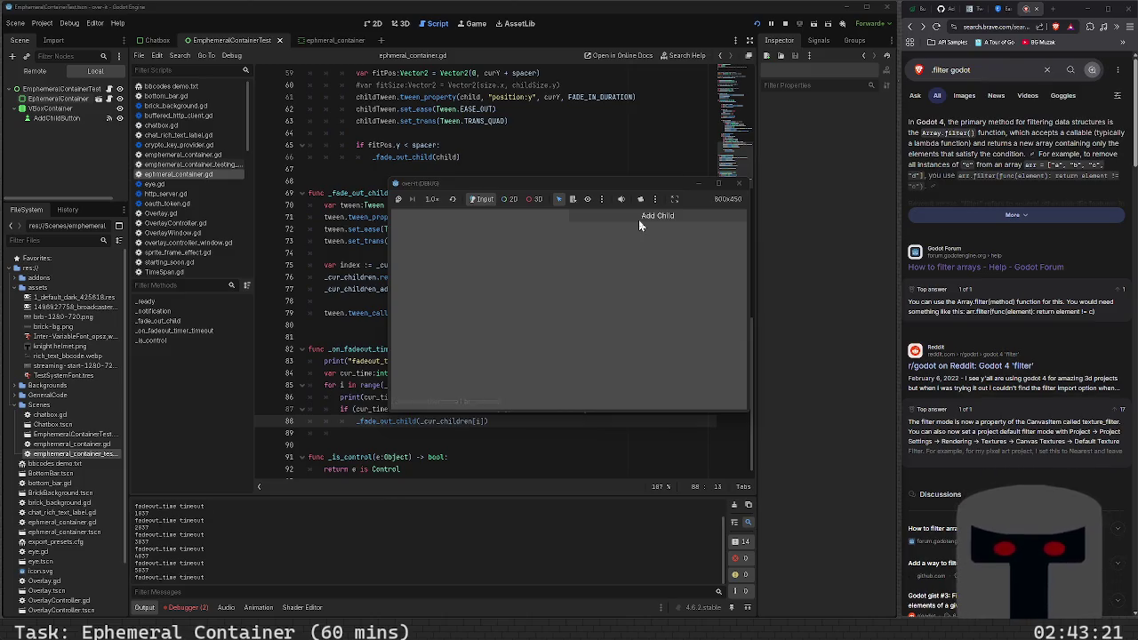
# - Add a child in the running test game, then close the game window
pyautogui.click(638, 220)
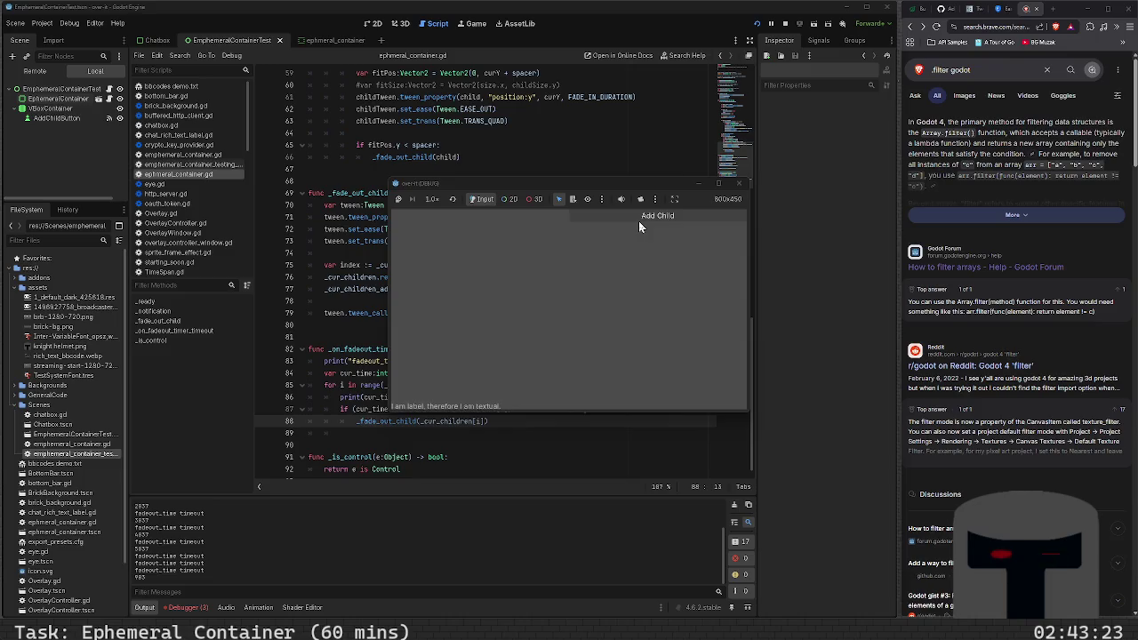
pyautogui.click(734, 186)
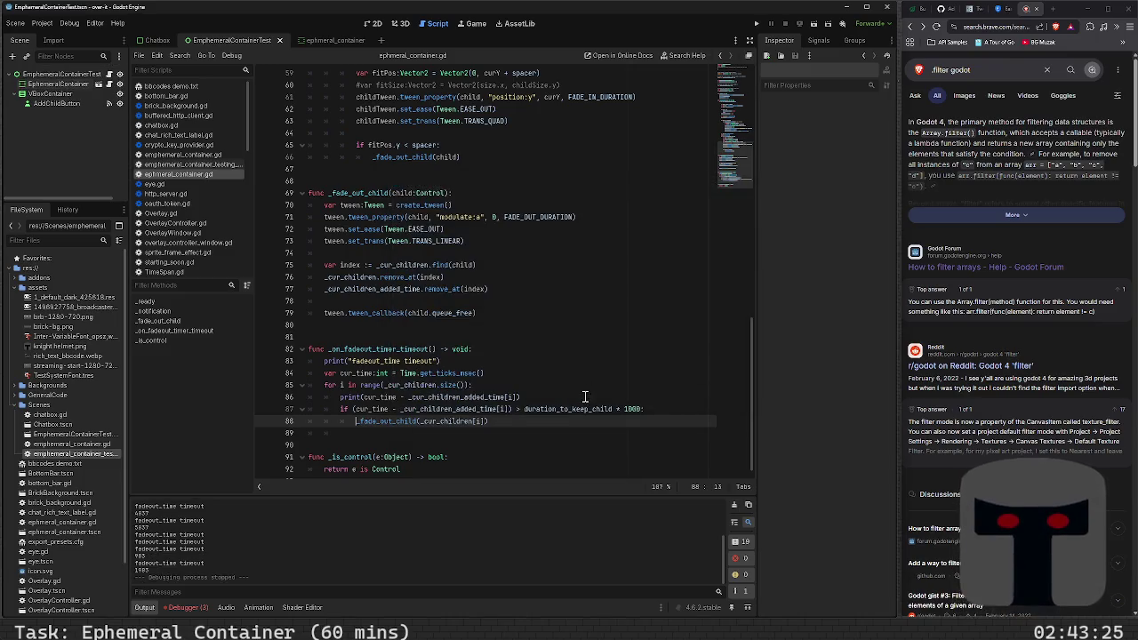
pyautogui.scroll(15, 561, 391)
pyautogui.scroll(3, 561, 391)
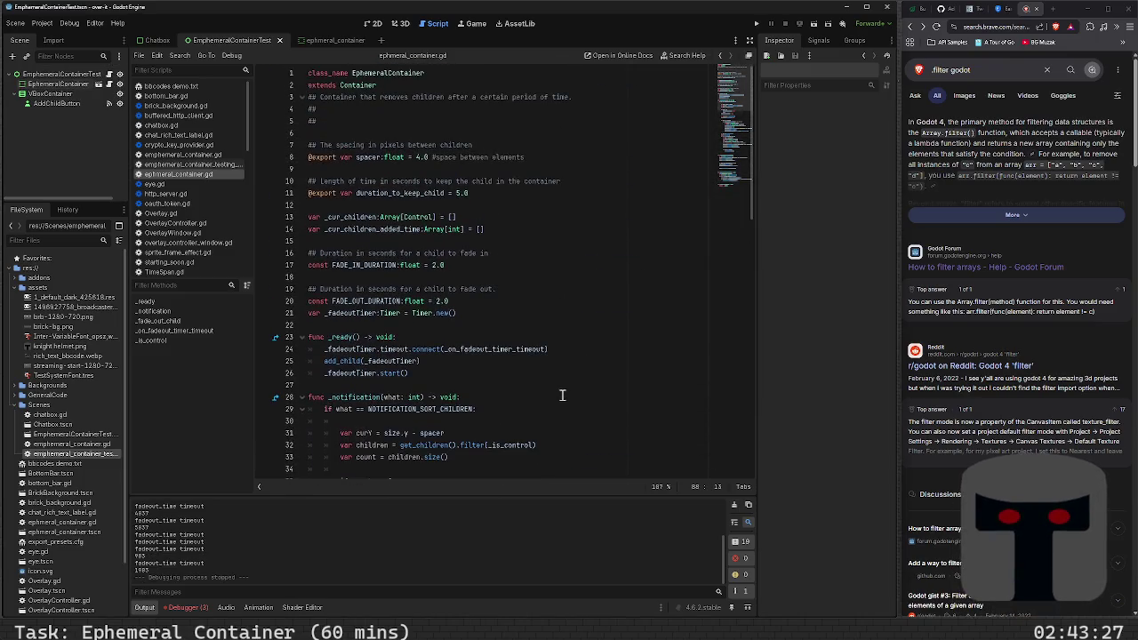
# - Change duration_to_keep_child to 10.0, rerun the test scene and add a child
pyautogui.click(465, 194)
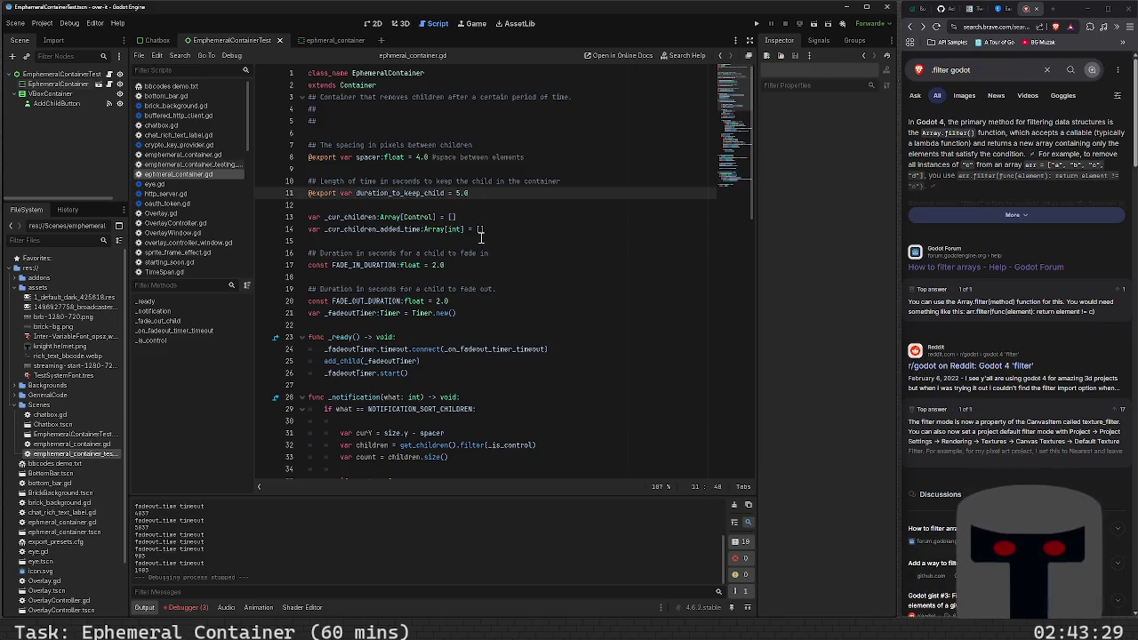
pyautogui.press('BackSpace')
pyautogui.write('10')
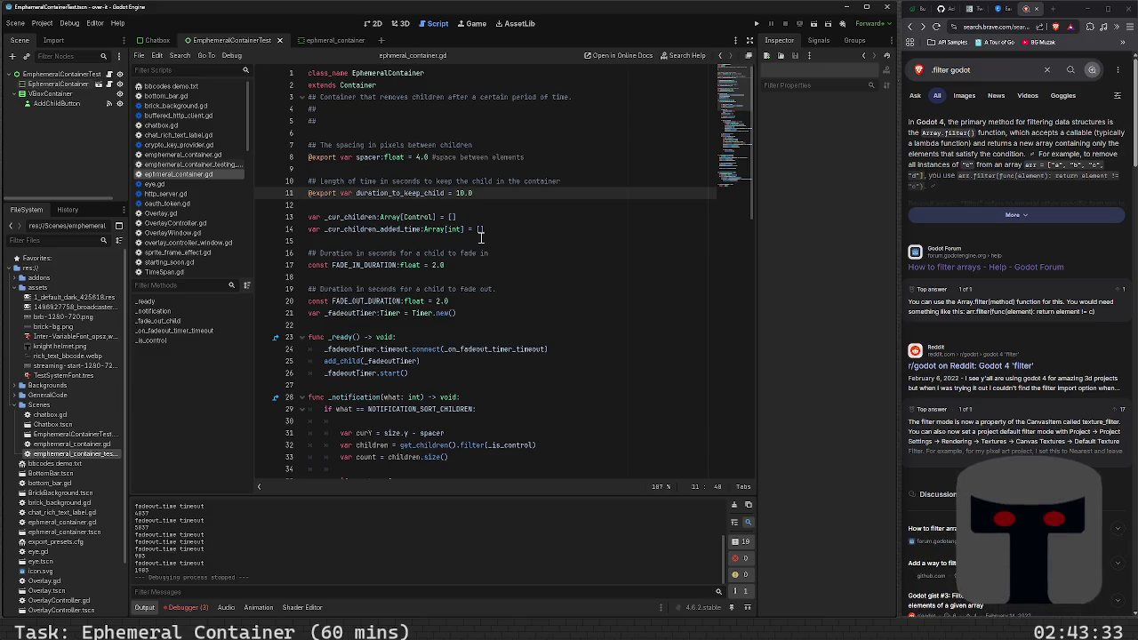
pyautogui.press('F6')
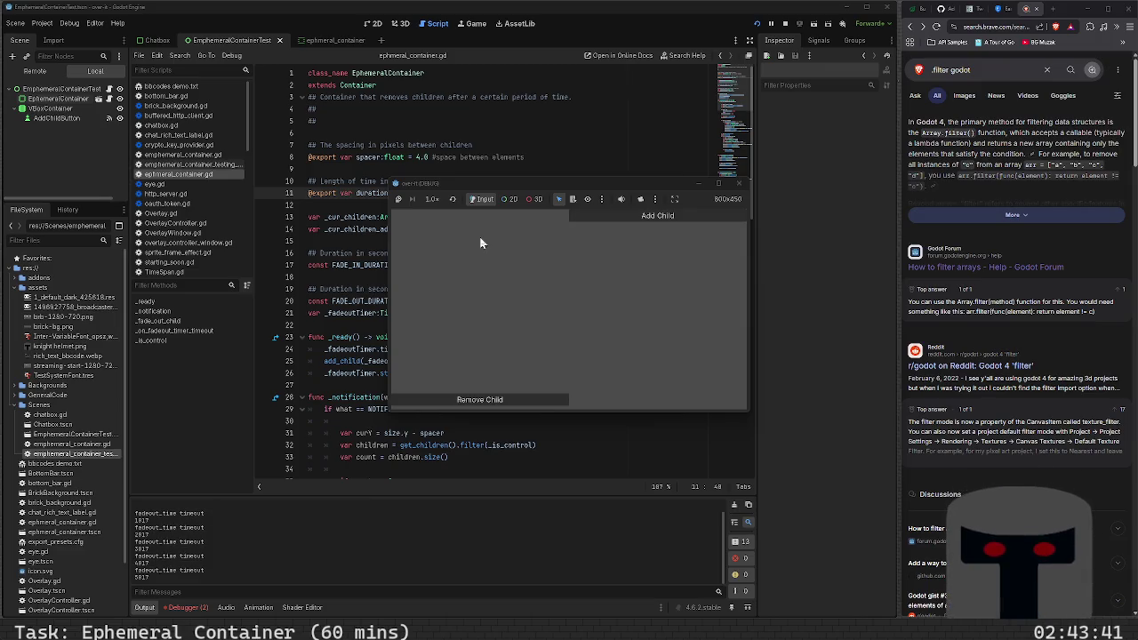
pyautogui.click(602, 216)
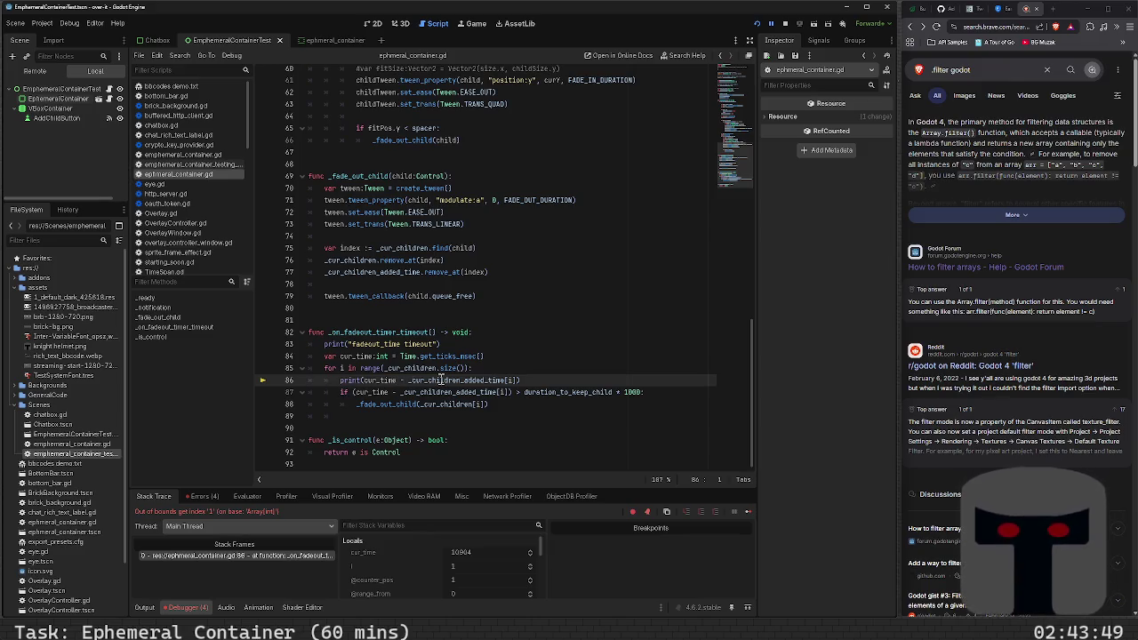
# - Examine the _cur_children and _cur_children_added_time references on lines 76–77 at the line 86 error
pyautogui.moveTo(440, 379)
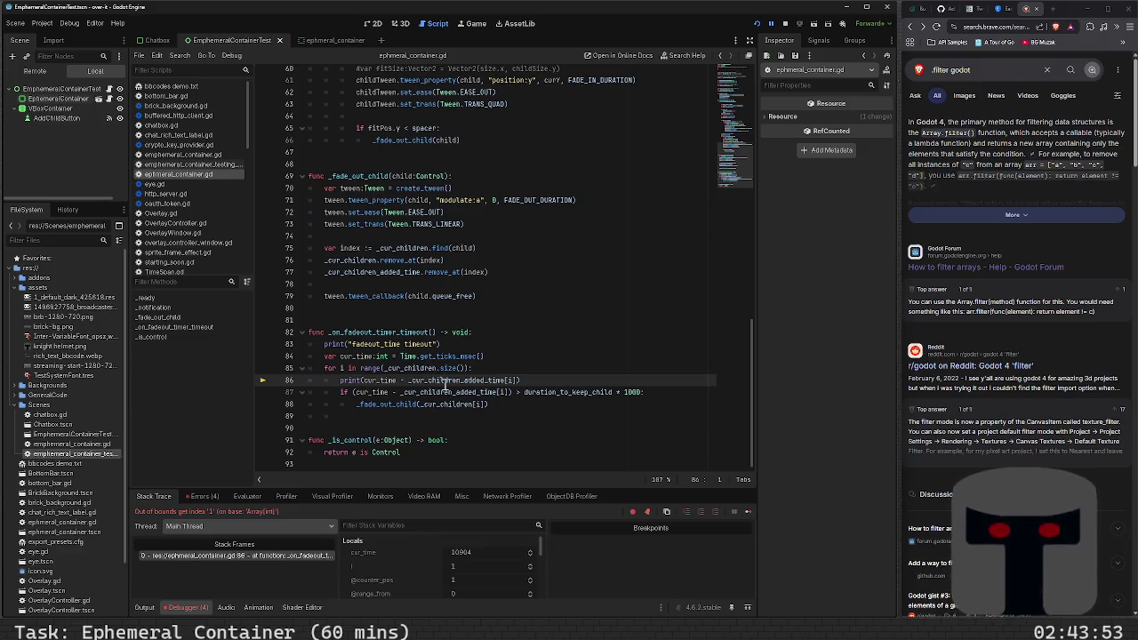
pyautogui.scroll(5, 462, 373)
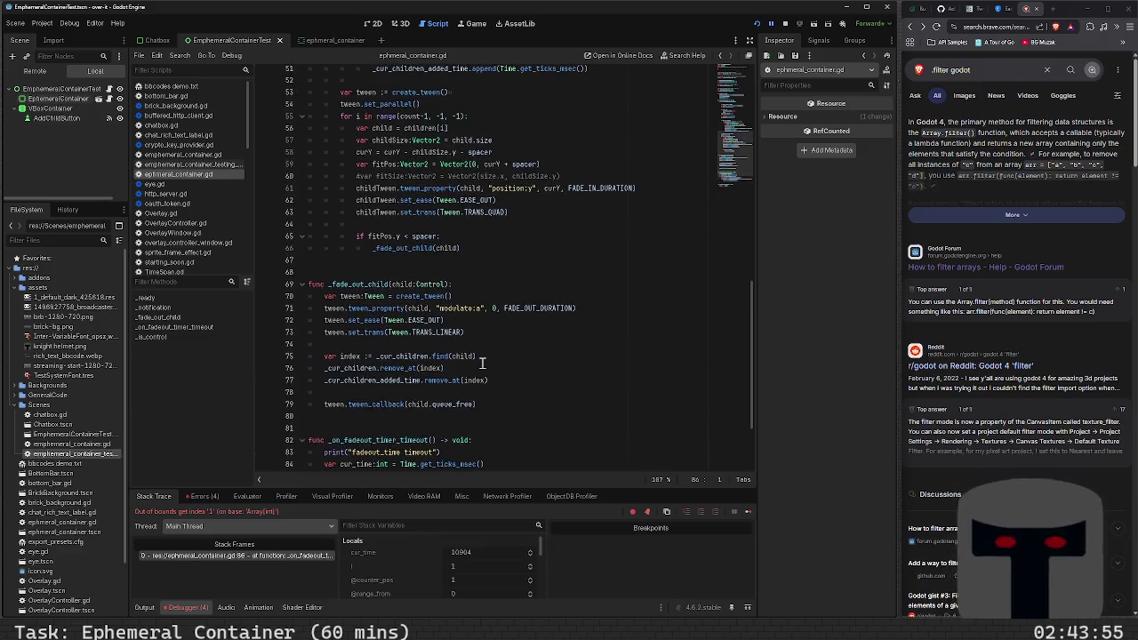
pyautogui.scroll(-3, 482, 363)
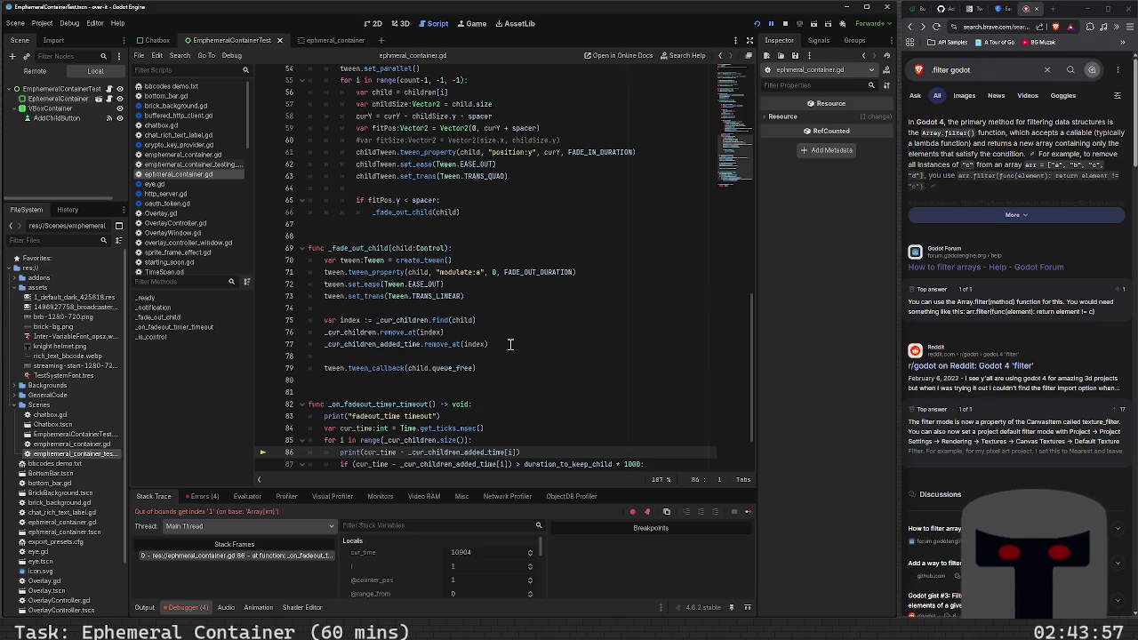
pyautogui.doubleClick(392, 343)
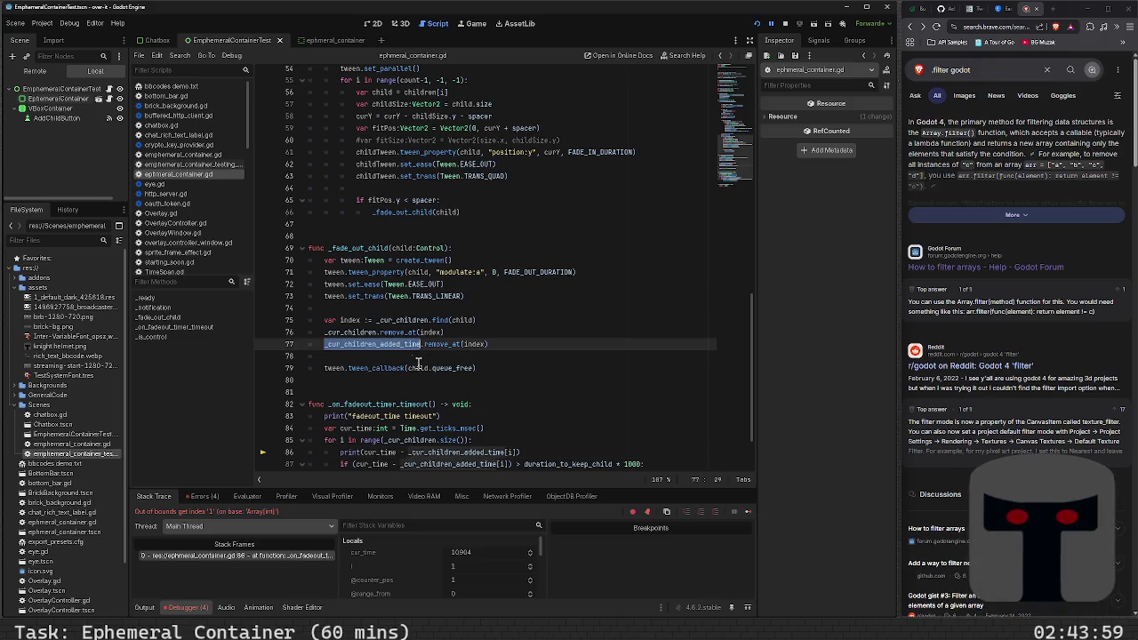
pyautogui.scroll(1, 376, 368)
pyautogui.doubleClick(374, 368)
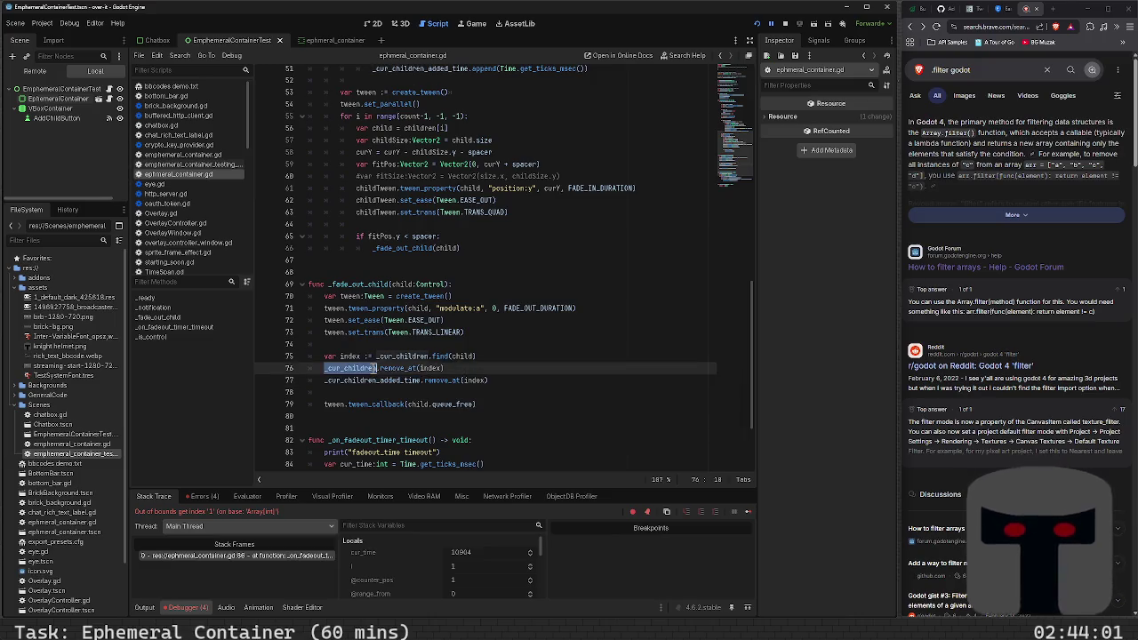
pyautogui.scroll(-3, 349, 385)
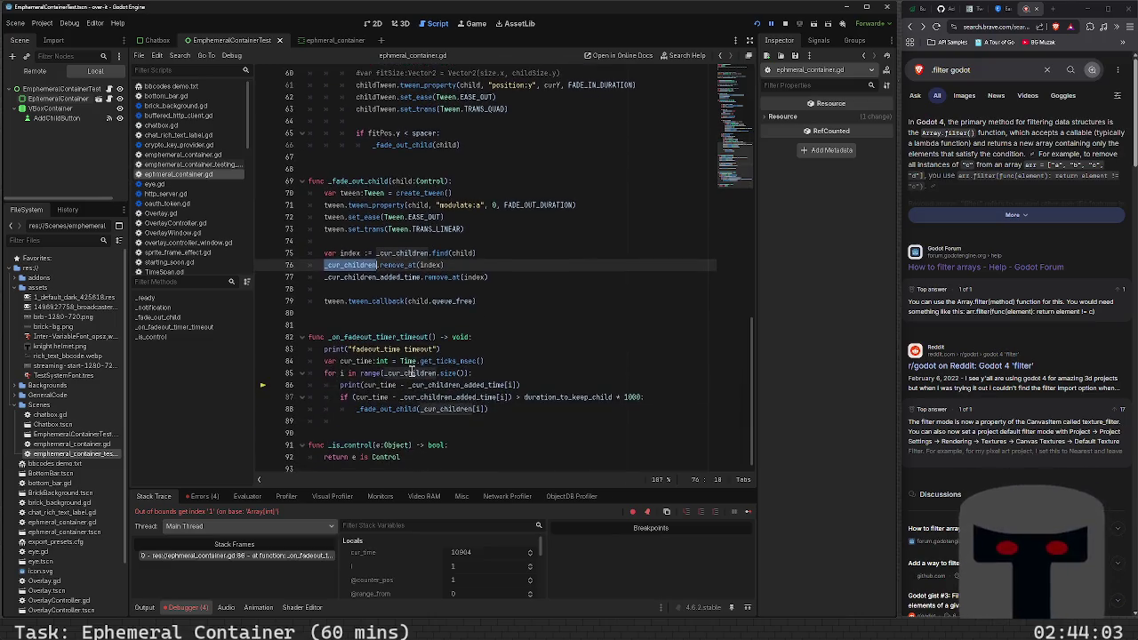
pyautogui.scroll(-1, 482, 567)
pyautogui.scroll(-1, 480, 576)
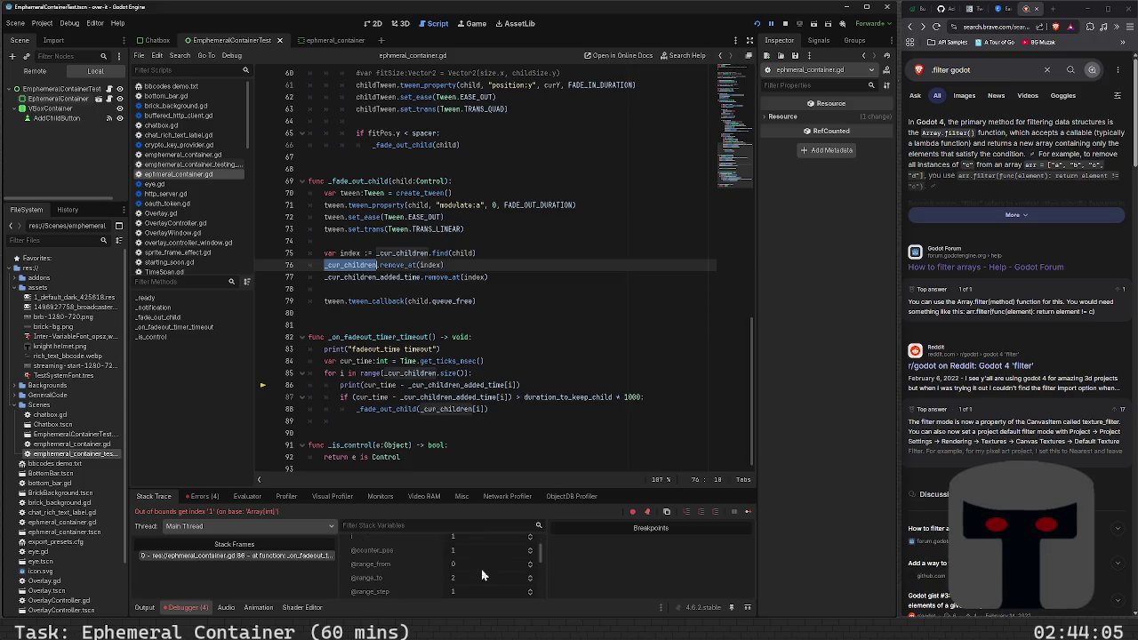
pyautogui.scroll(5, 489, 566)
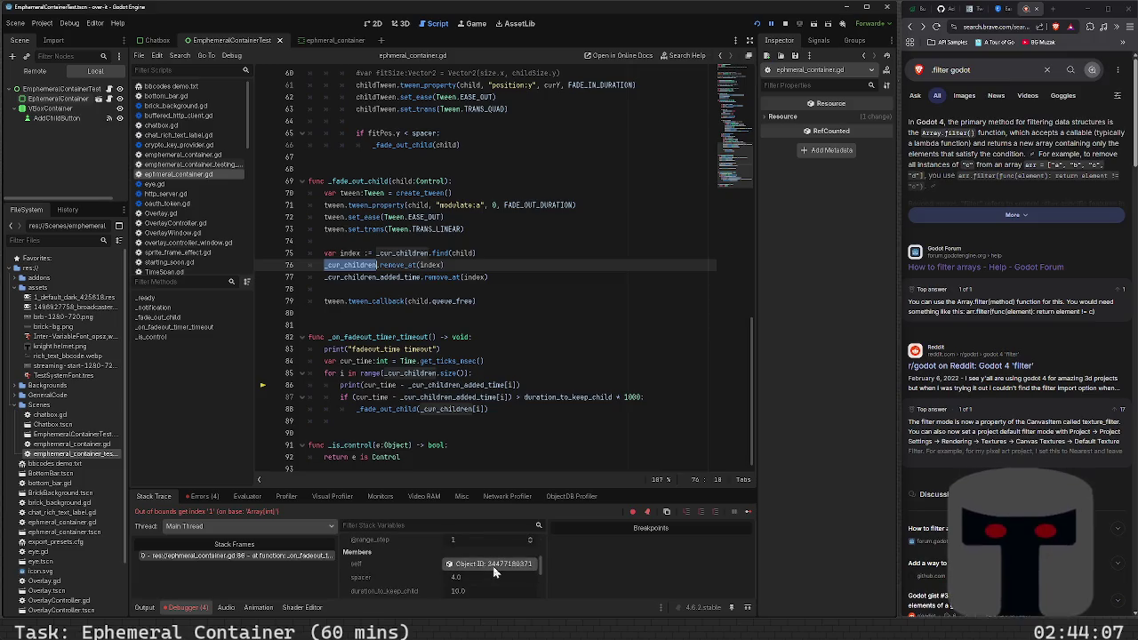
pyautogui.scroll(-3, 494, 566)
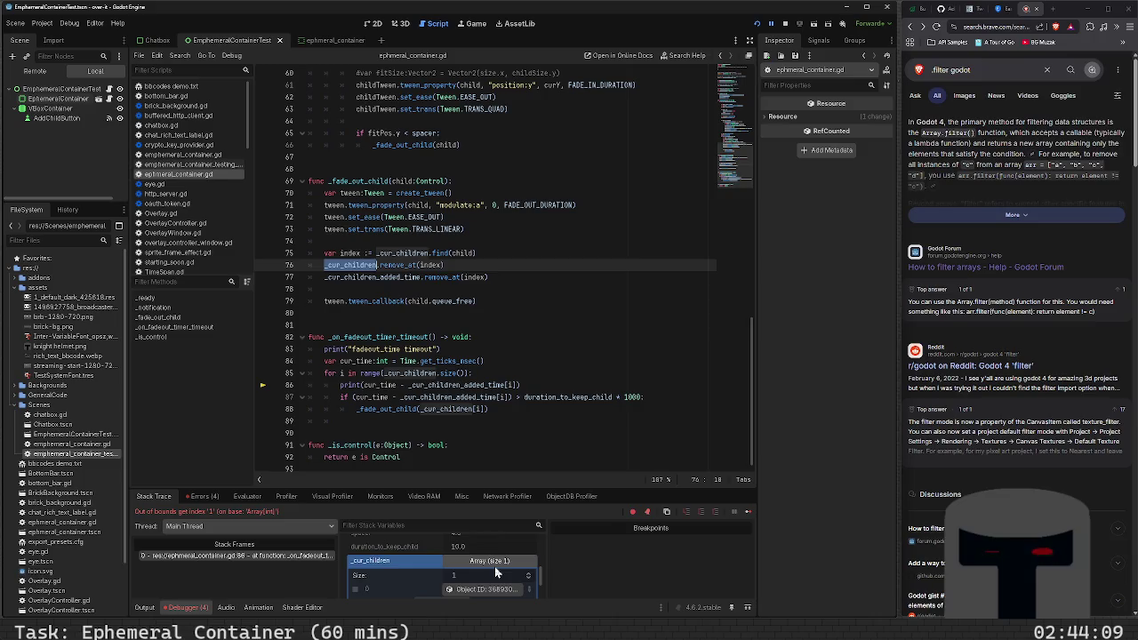
pyautogui.scroll(-2, 495, 563)
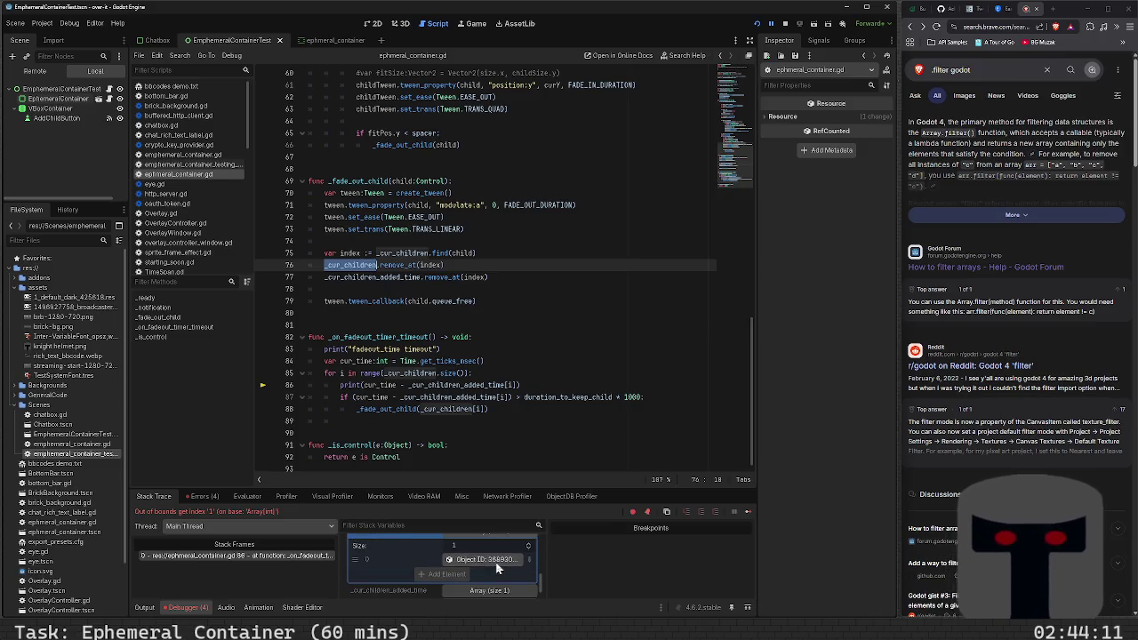
# - Show the Remove Child button's live properties in the Inspector and review them
pyautogui.click(495, 543)
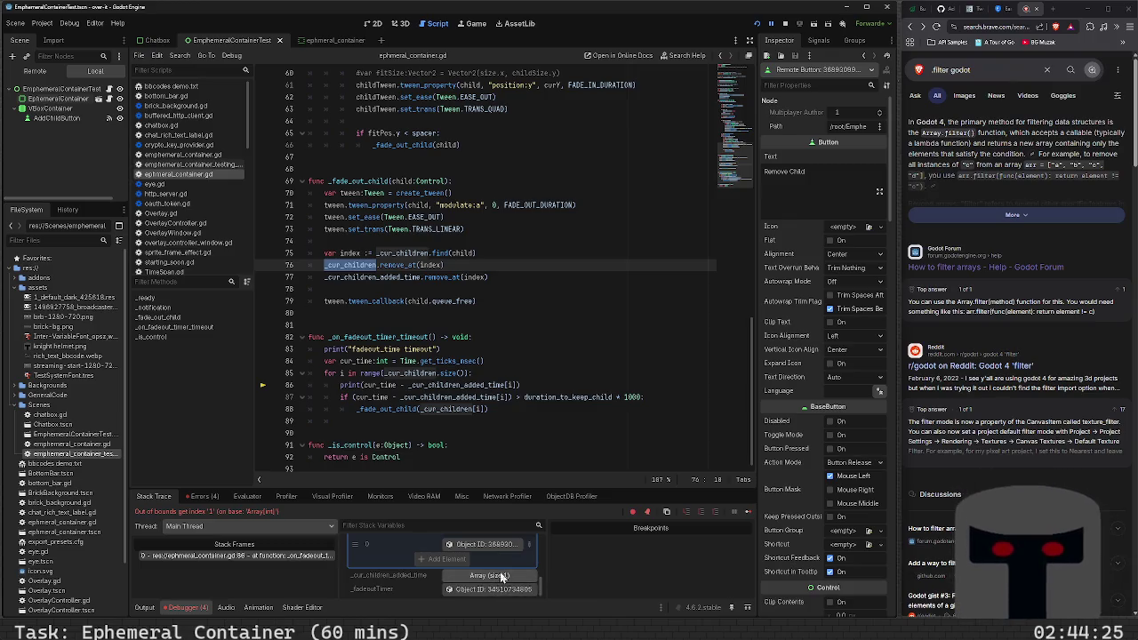
pyautogui.scroll(2, 500, 576)
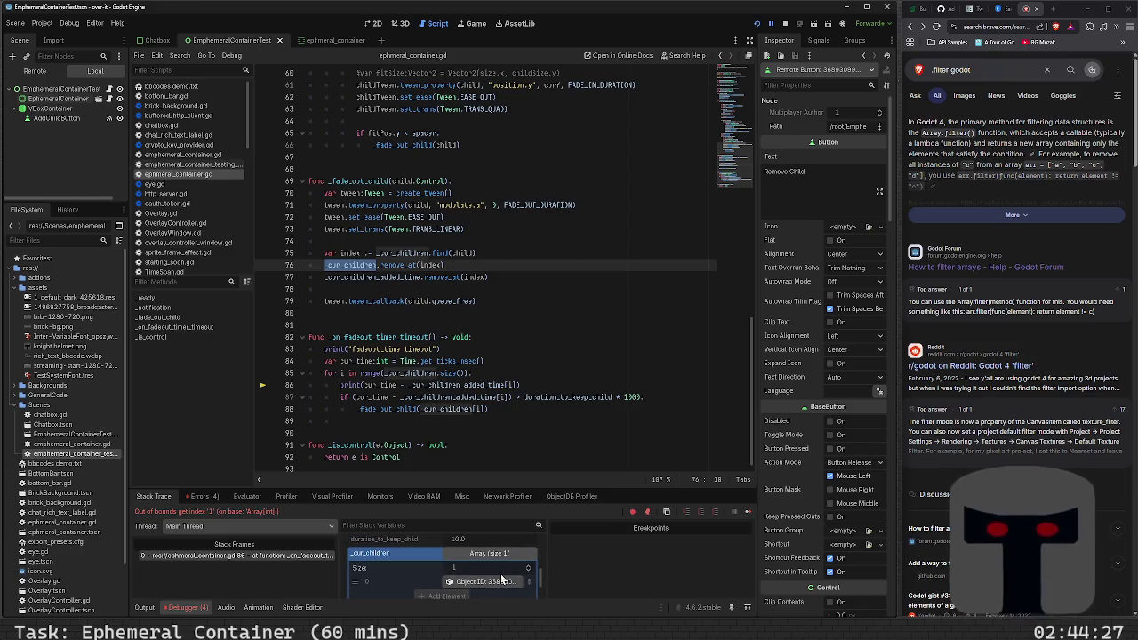
pyautogui.scroll(1, 501, 578)
pyautogui.scroll(2, 499, 573)
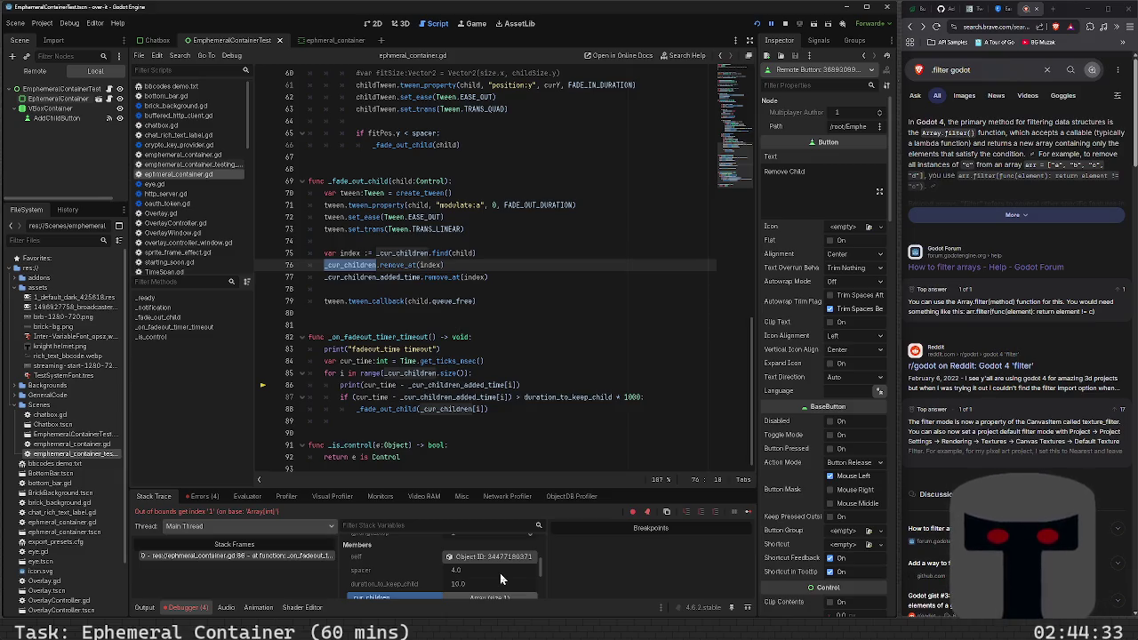
pyautogui.scroll(-1, 500, 578)
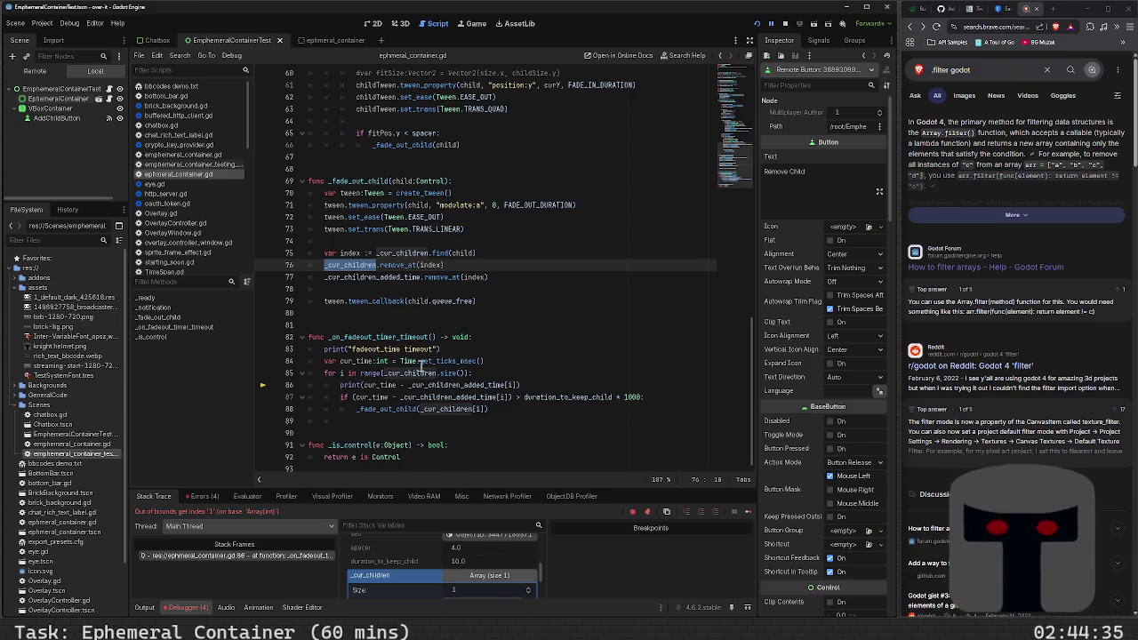
pyautogui.moveTo(422, 373)
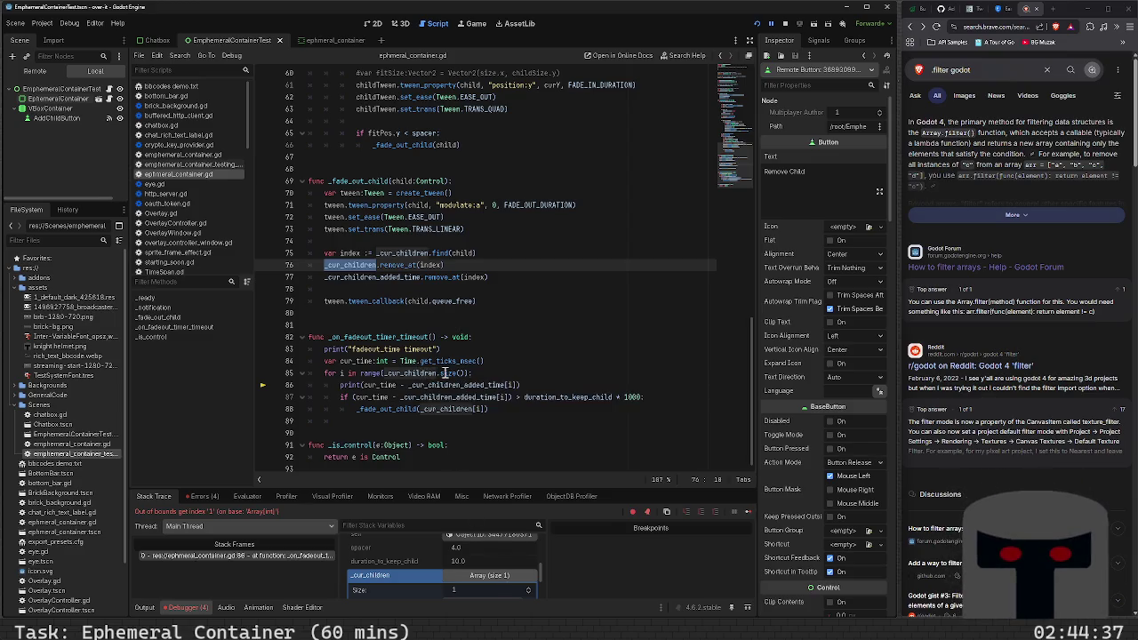
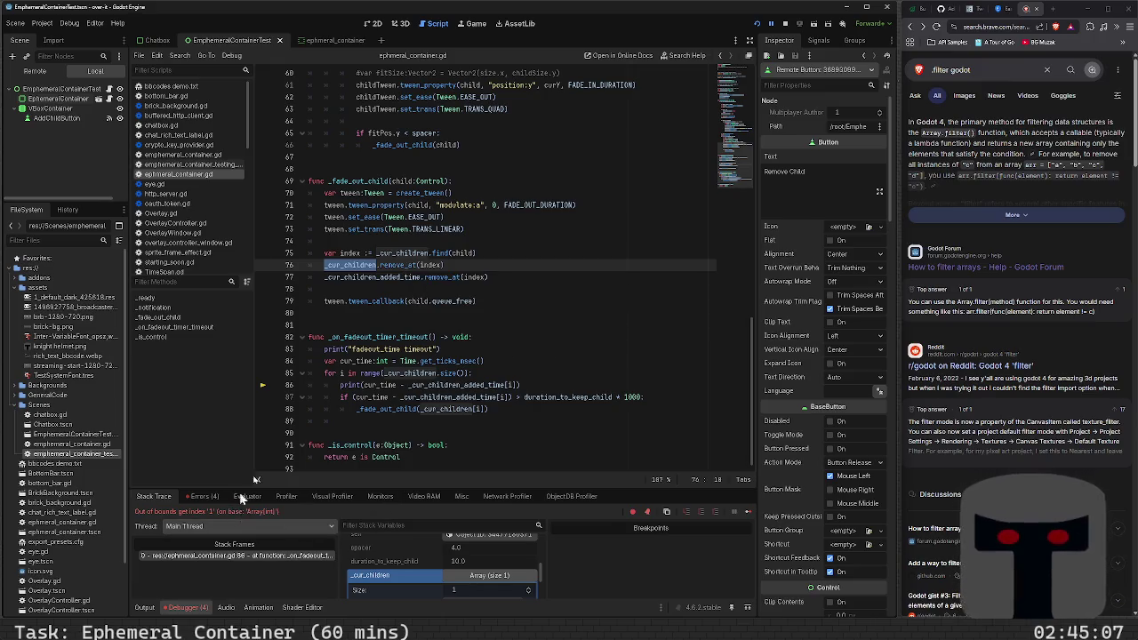
# - Replace the _fade_out_child call on line 88 with indices_to_remove.append(i)
pyautogui.moveTo(402, 254)
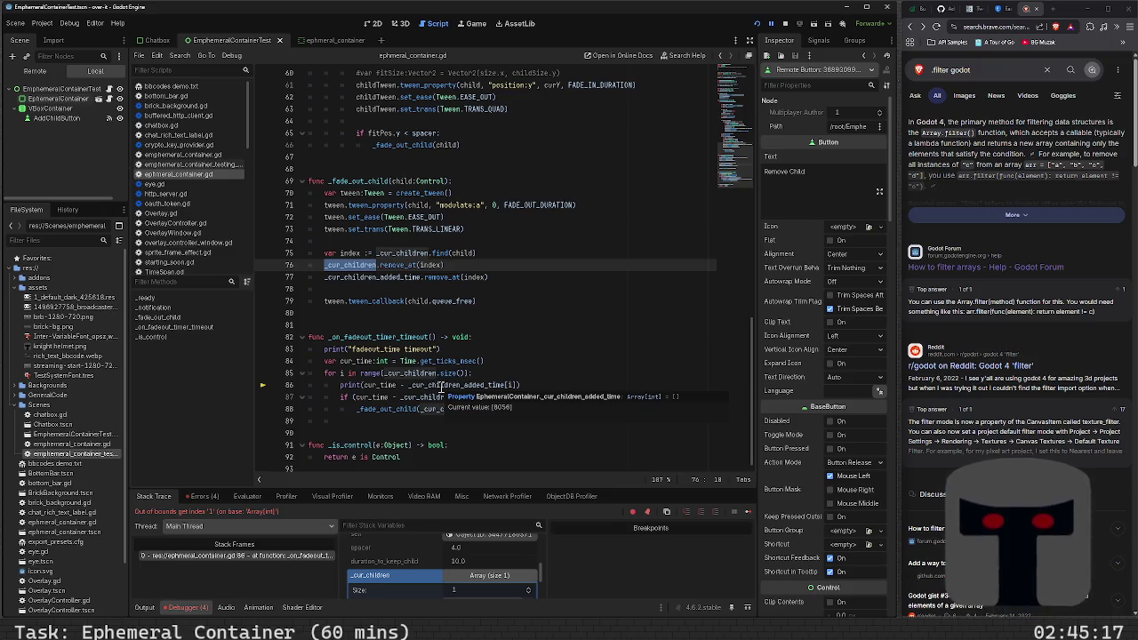
pyautogui.scroll(2, 470, 572)
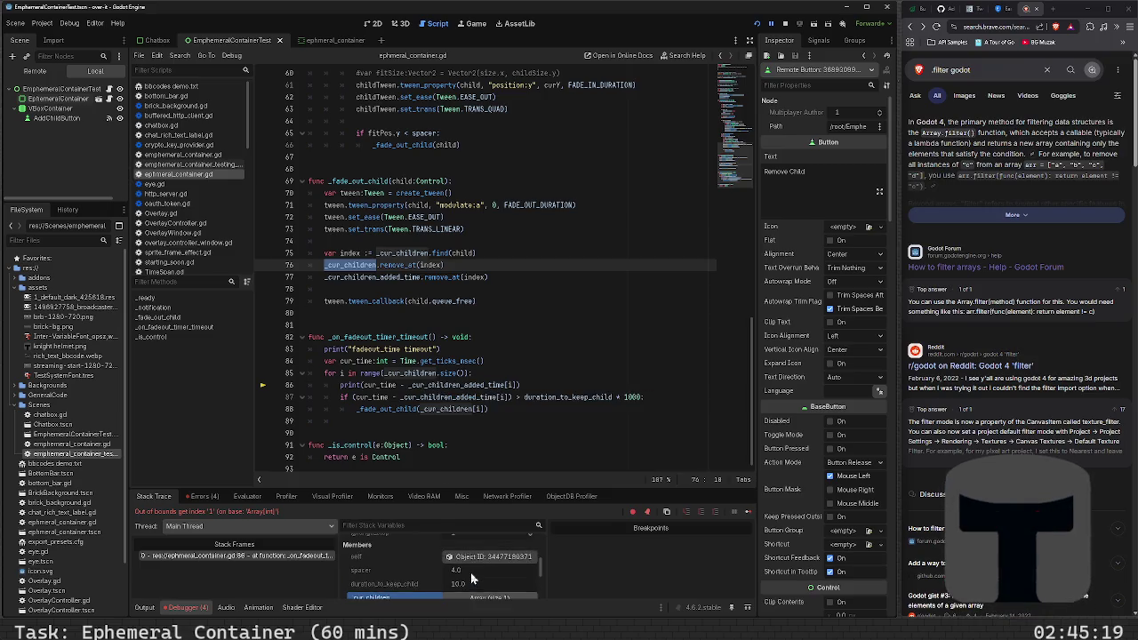
pyautogui.scroll(1, 471, 576)
pyautogui.scroll(3, 471, 578)
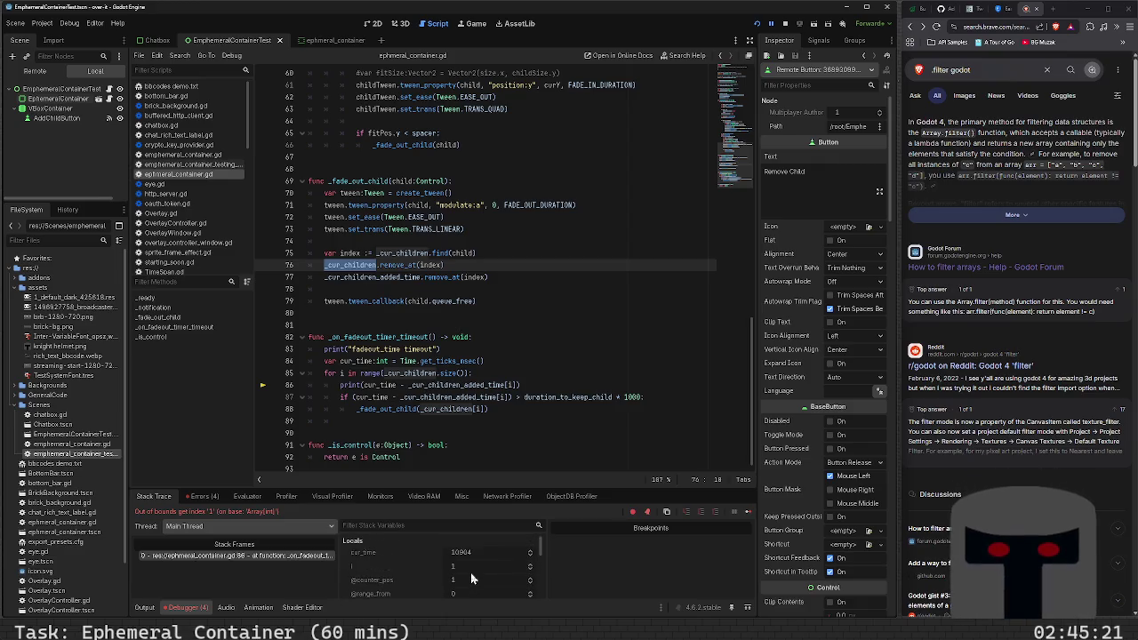
pyautogui.scroll(-1, 471, 576)
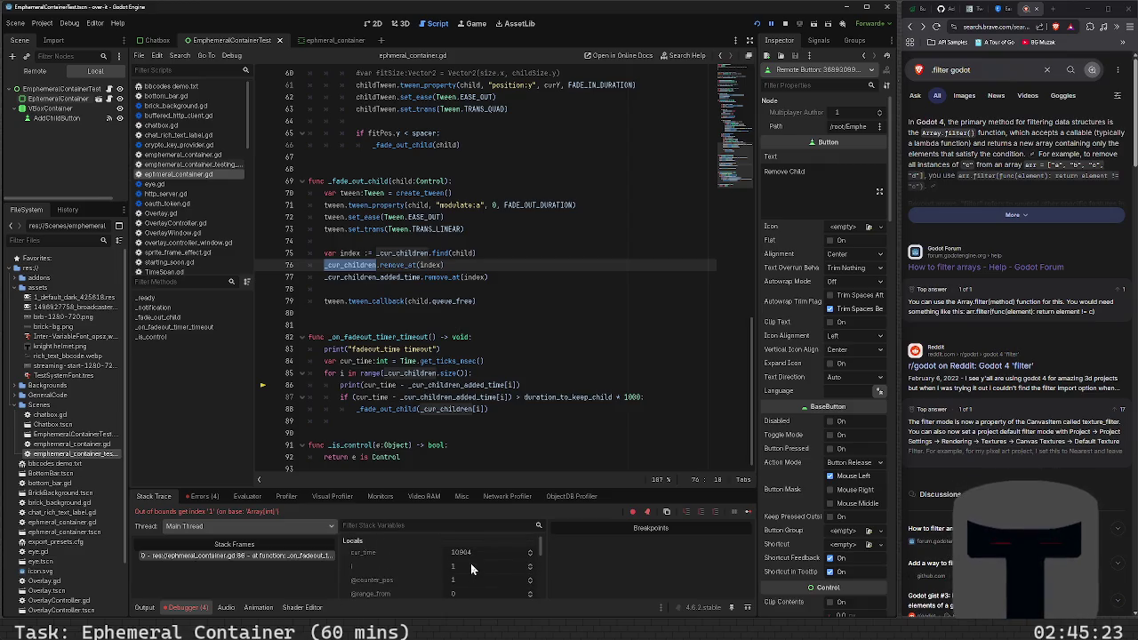
pyautogui.scroll(-2, 471, 569)
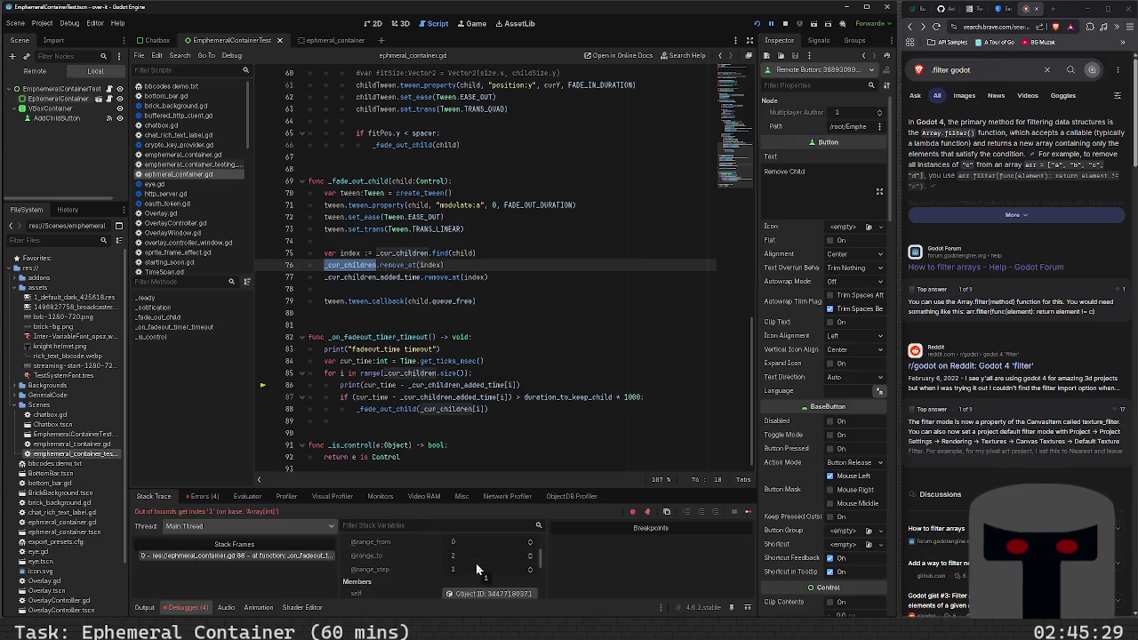
pyautogui.scroll(-1, 476, 559)
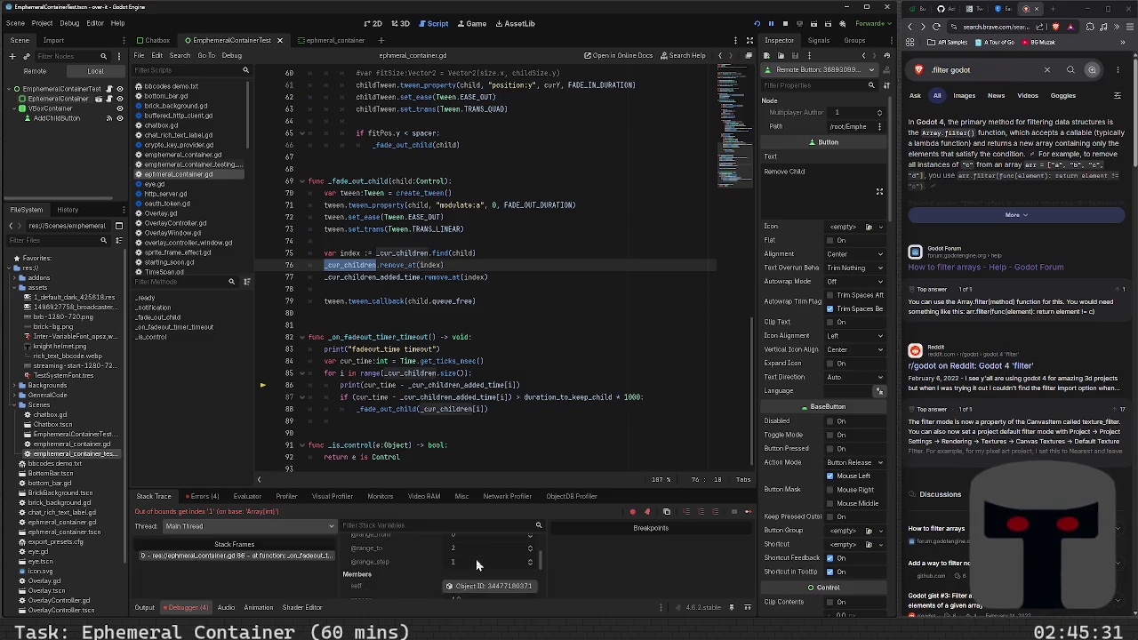
pyautogui.scroll(-3, 475, 559)
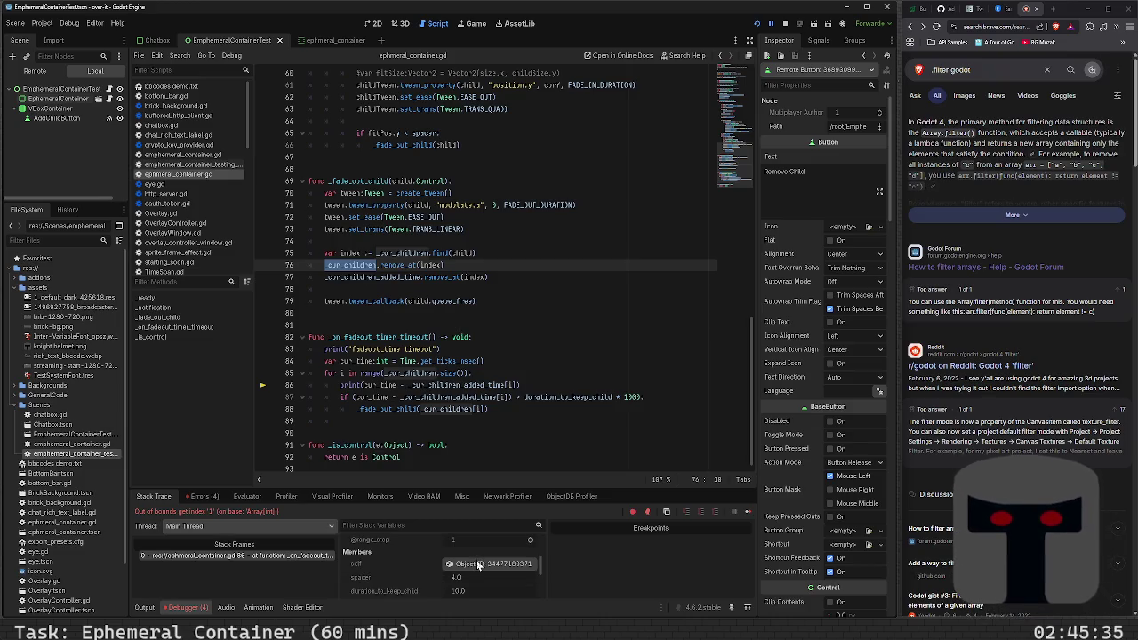
pyautogui.click(516, 411)
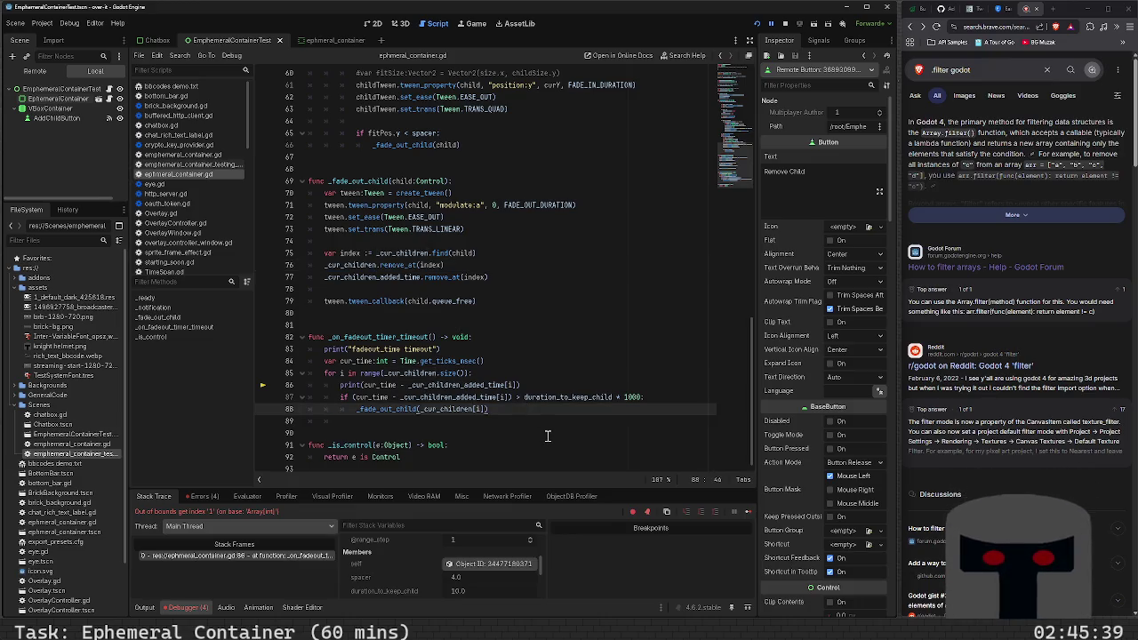
pyautogui.hotkey('shift', 'Home')
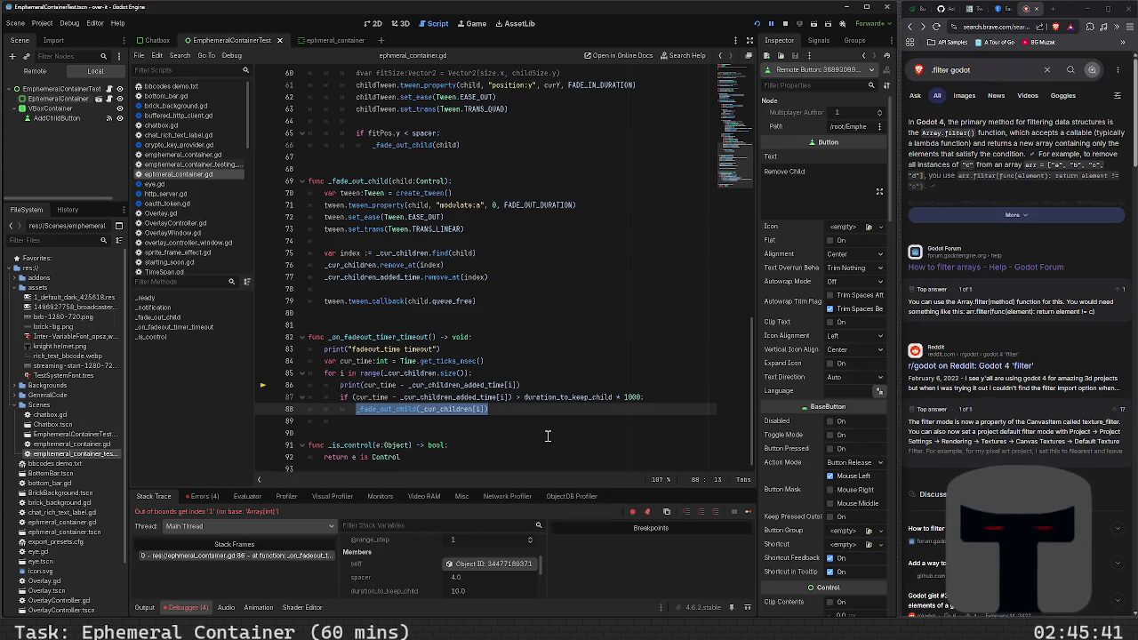
pyautogui.press('BackSpace')
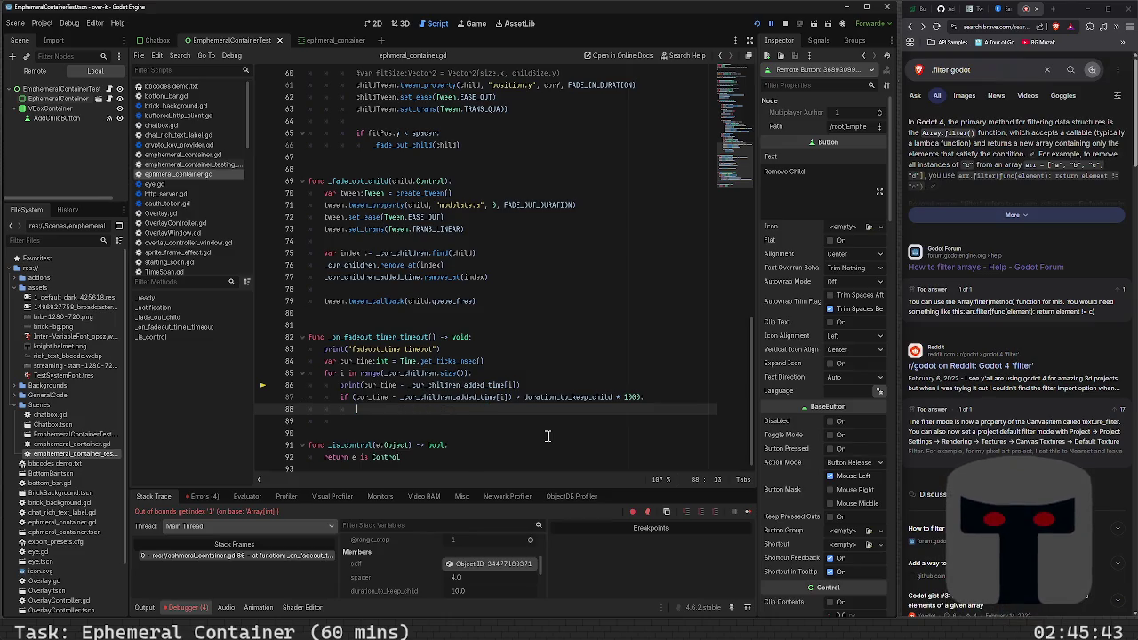
pyautogui.write('indices_to_remove')
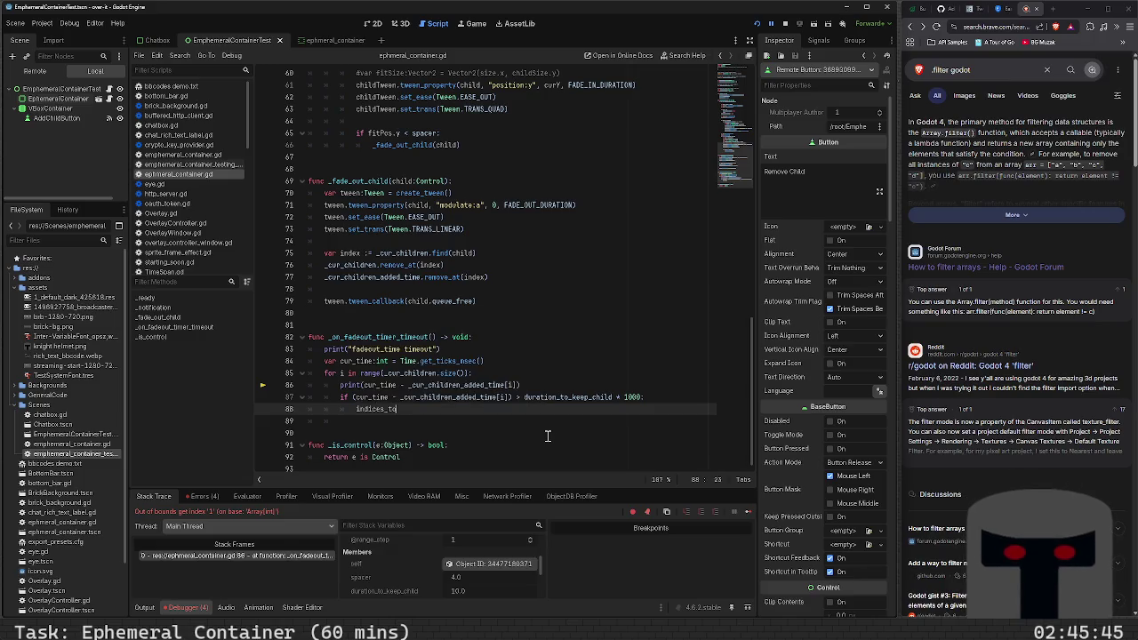
pyautogui.write('.ap')
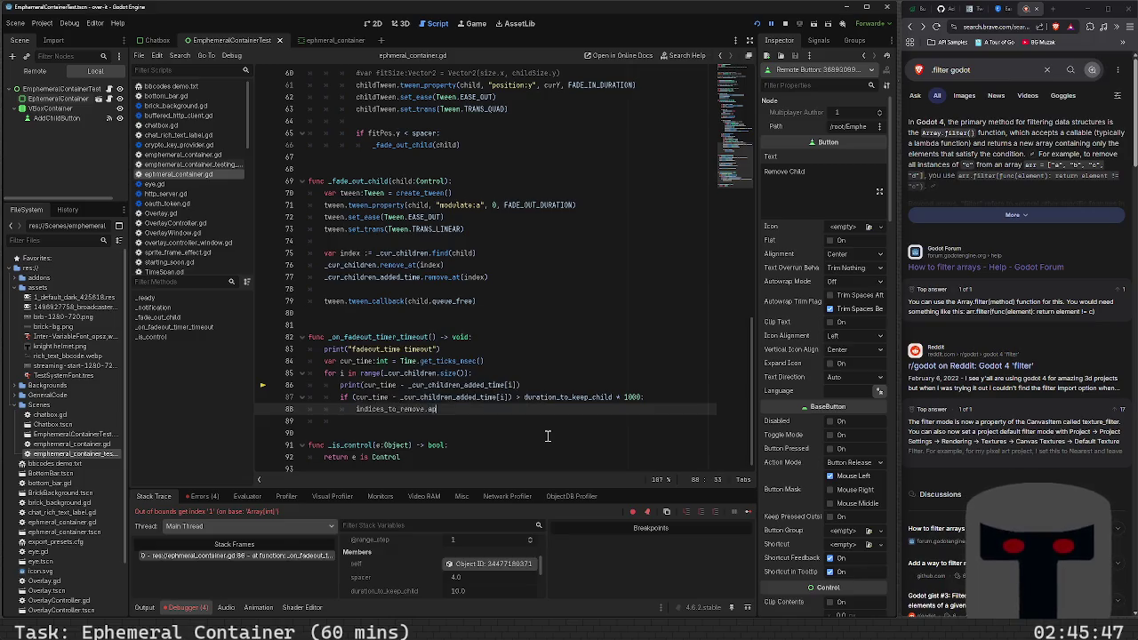
pyautogui.write('pend()i')
pyautogui.press('Up')
pyautogui.press('Up')
pyautogui.press('Up')
pyautogui.press('Up')
pyautogui.press('Up')
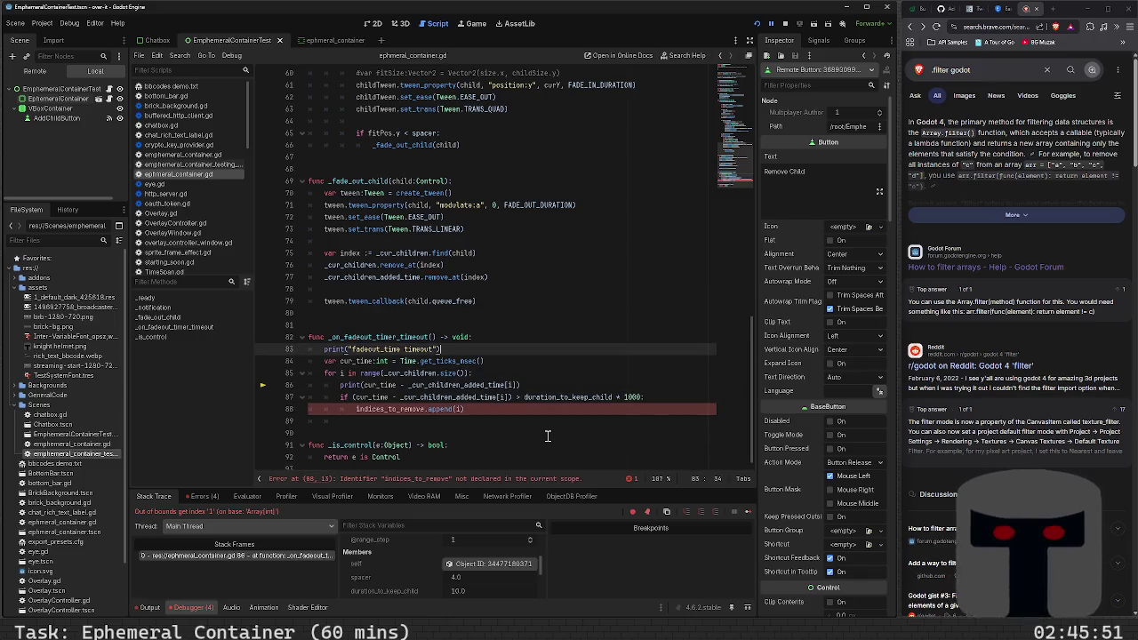
# - Declare var indices_to_remove:Array[int] = [] at the top of the timeout function
pyautogui.press('Return')
pyautogui.write('var indices_to')
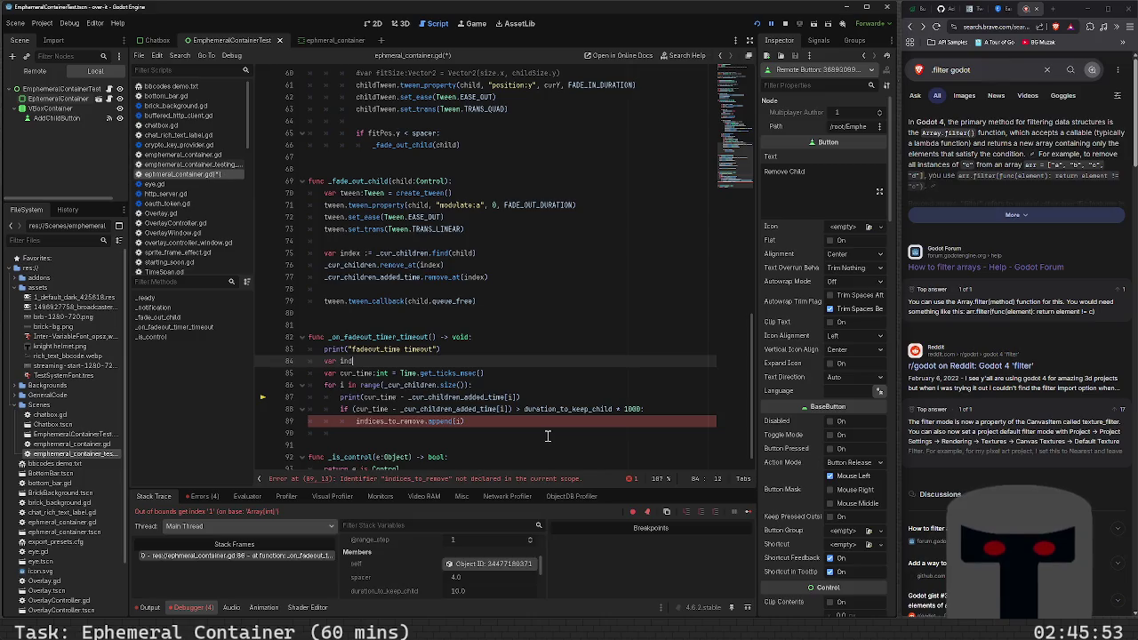
pyautogui.write('_remove:=')
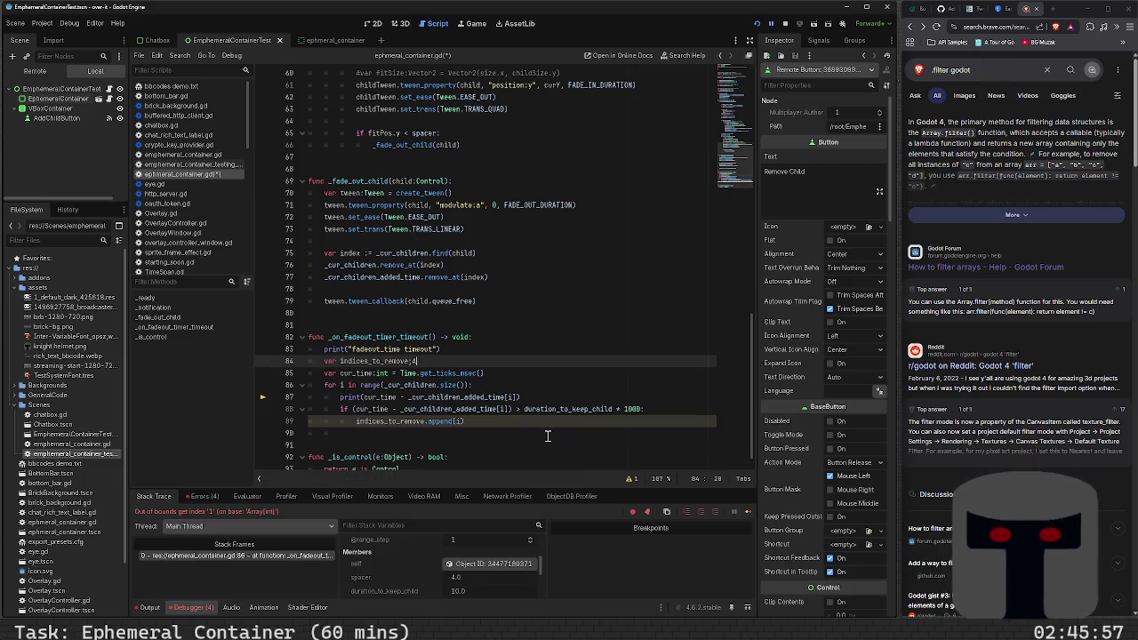
pyautogui.write(':')
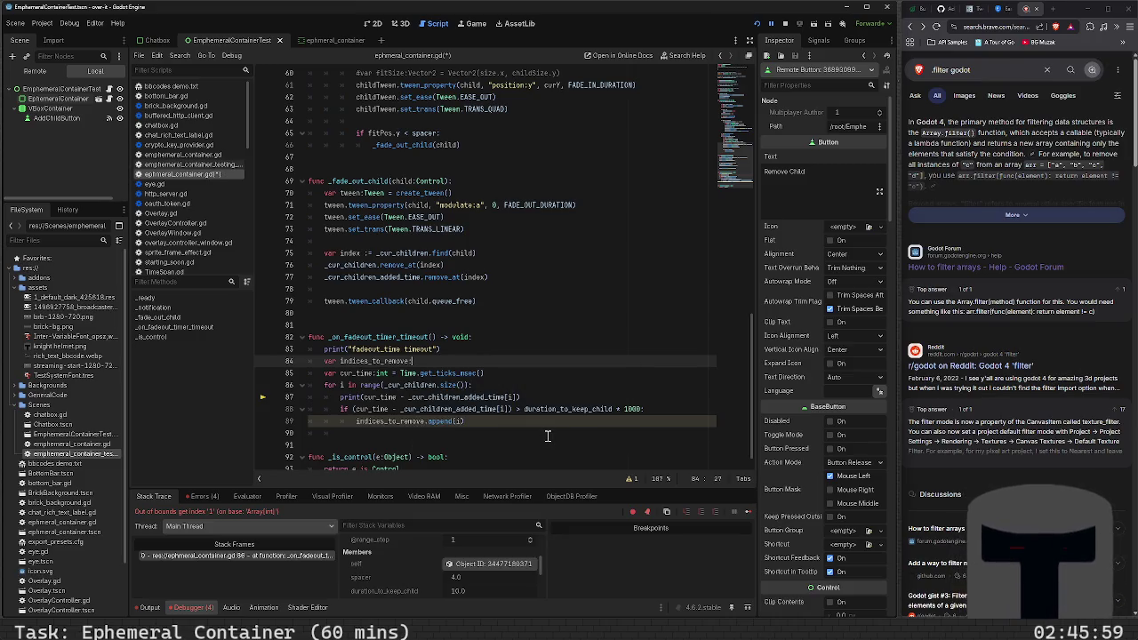
pyautogui.write('Array[i]')
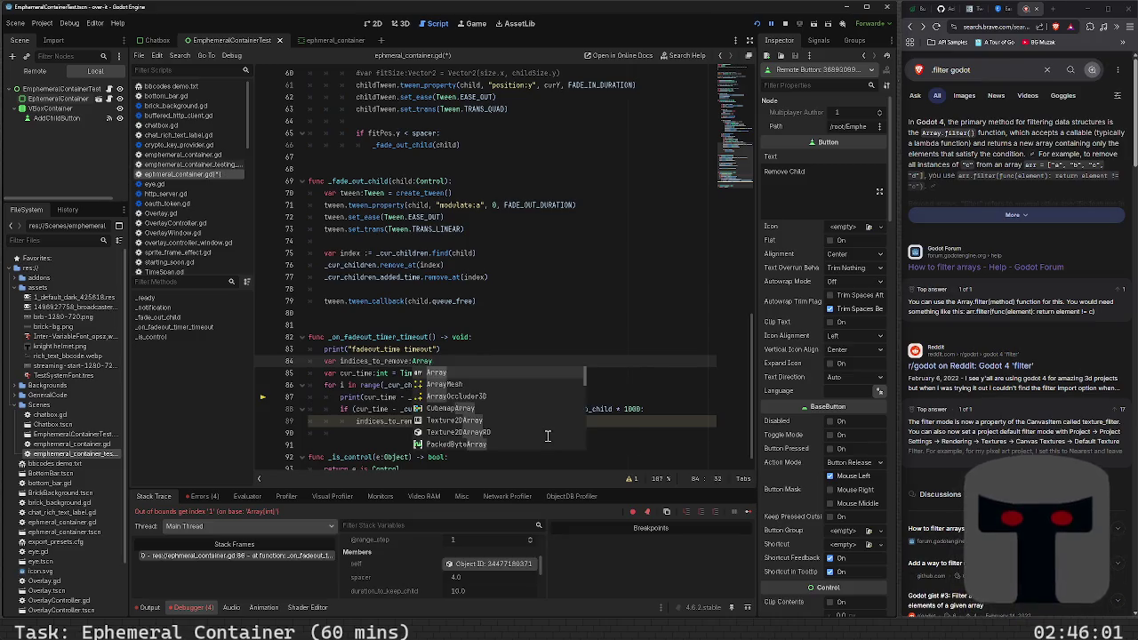
pyautogui.press('BackSpace')
pyautogui.press('BackSpace')
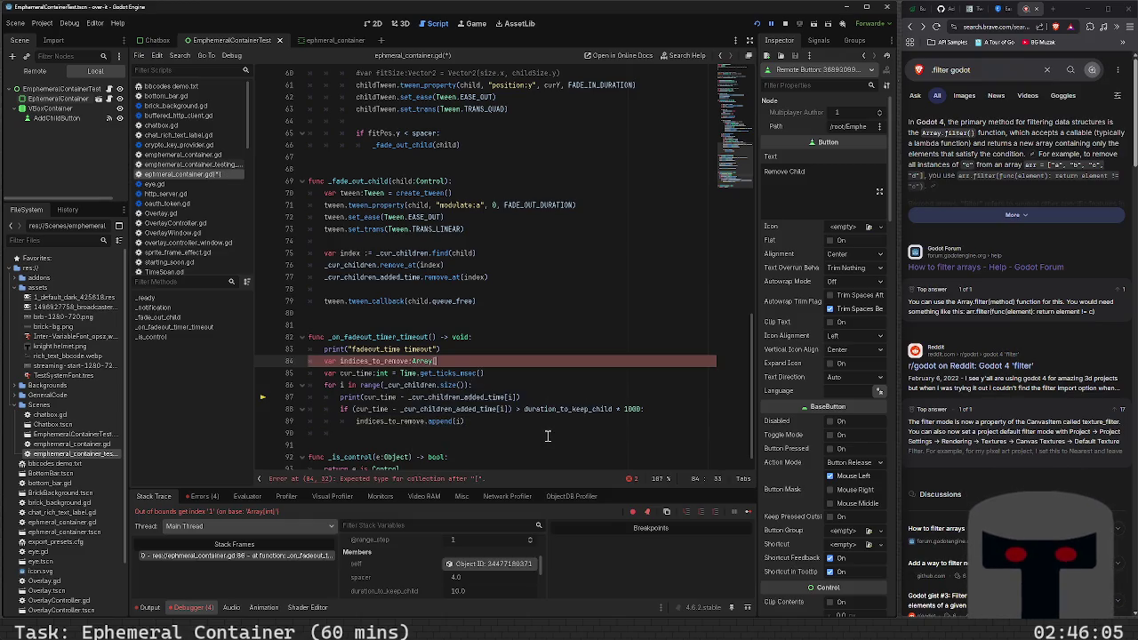
pyautogui.write('int] = [')
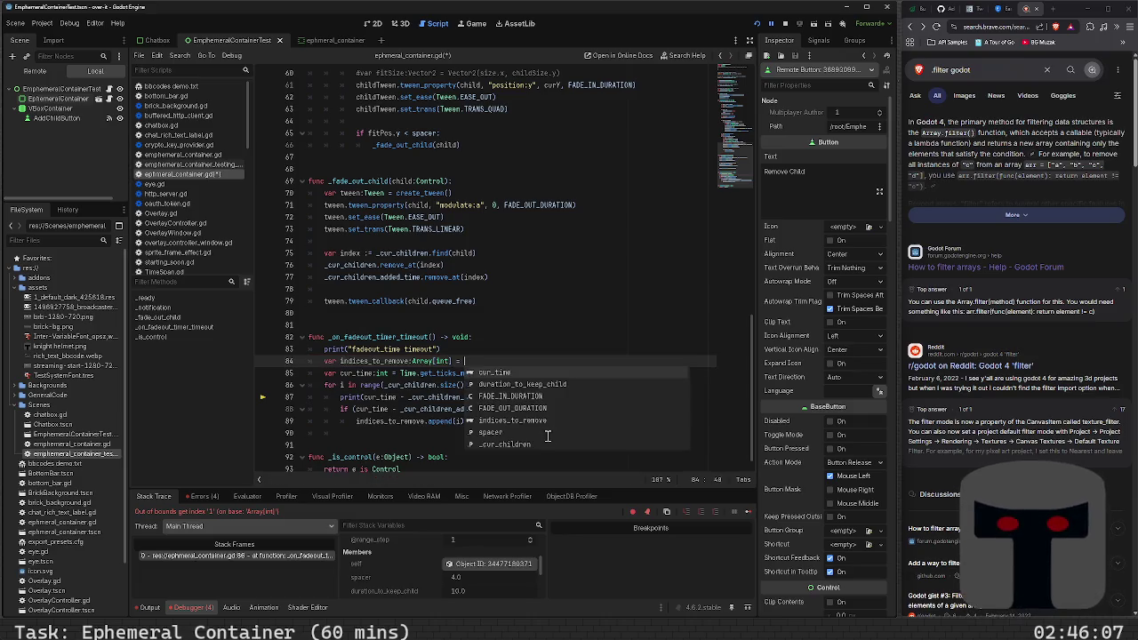
pyautogui.write(']')
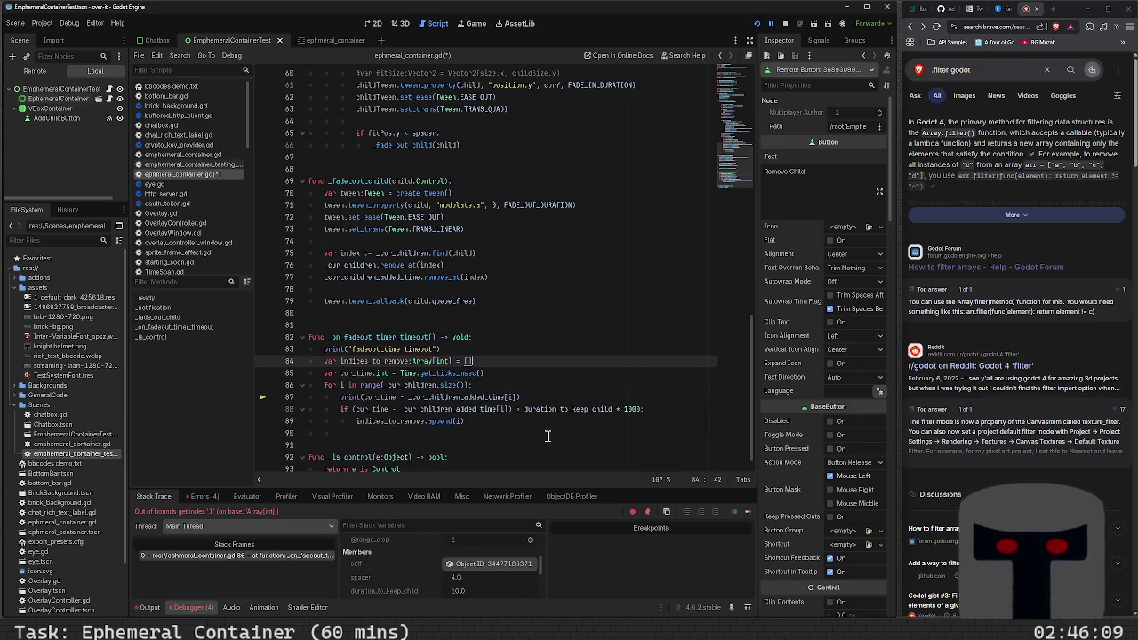
pyautogui.press('Home')
pyautogui.press('Return')
pyautogui.press('Down')
pyautogui.press('Down')
pyautogui.press('Down')
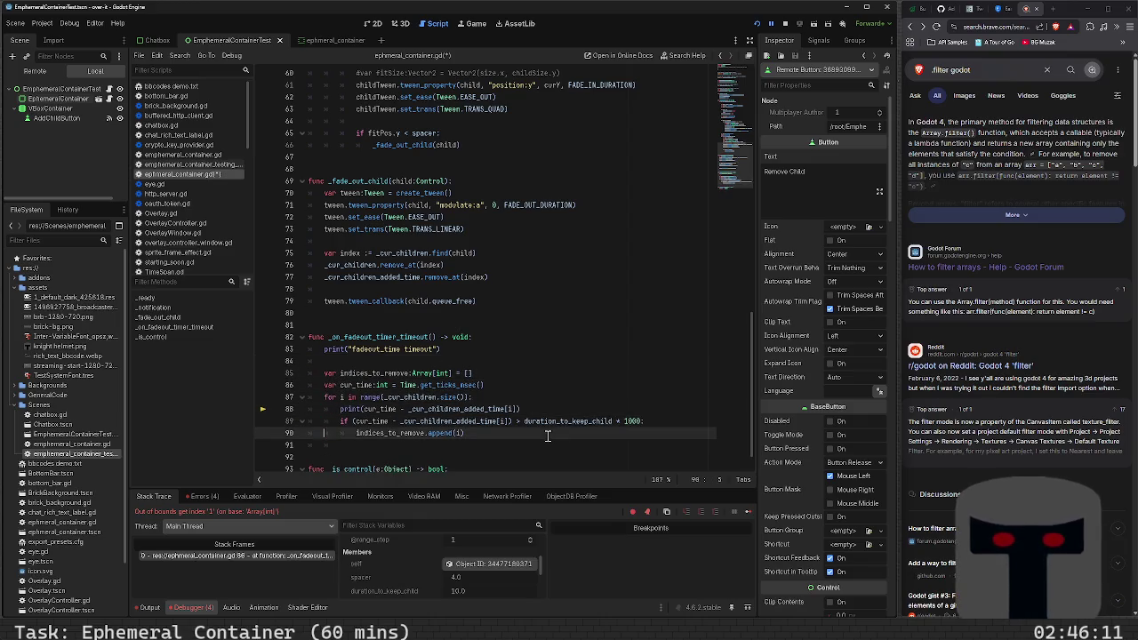
# - Begin a second for loop after the collecting loop
pyautogui.press('Down')
pyautogui.press('Return')
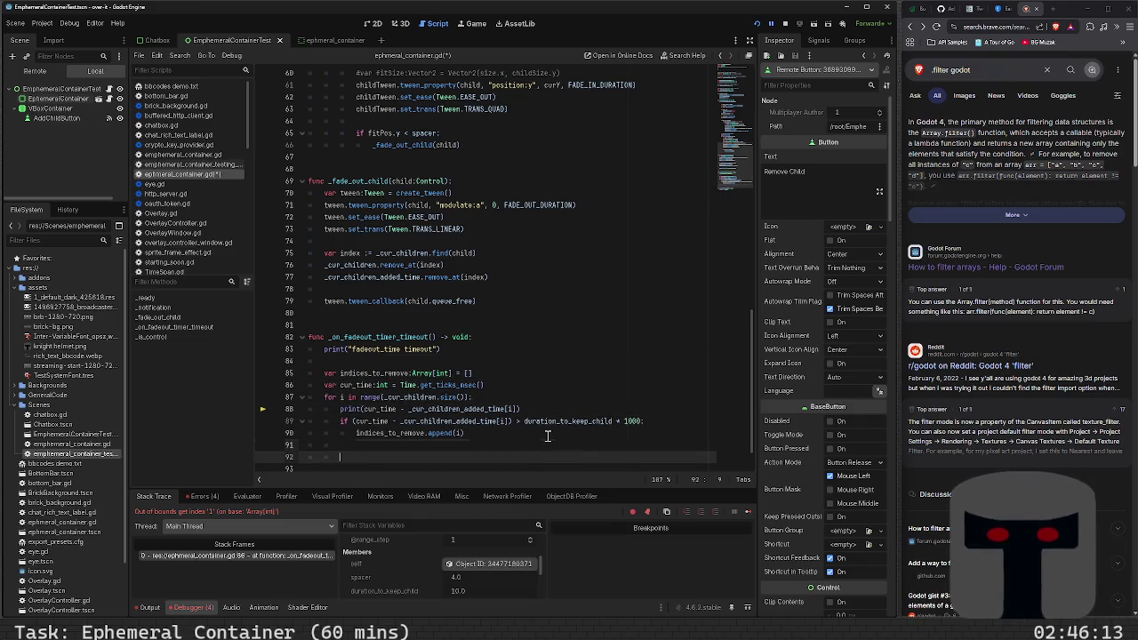
pyautogui.write('for')
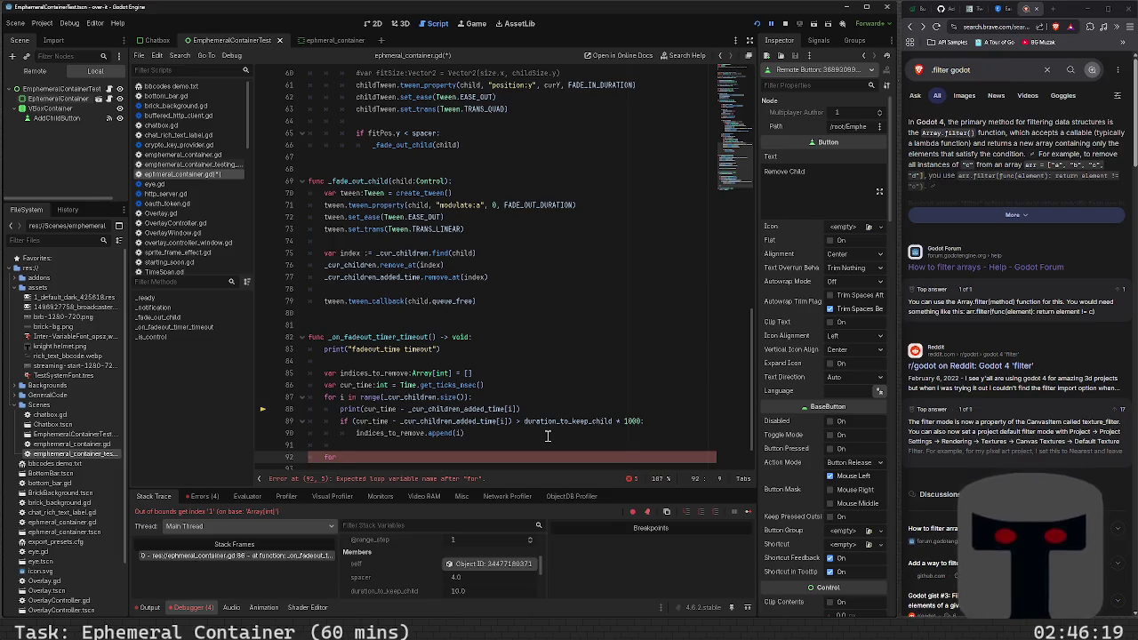
# - Write the loop 'for index in indices_to_remove:' with a _cur_children[index] body
pyautogui.write('index in ind')
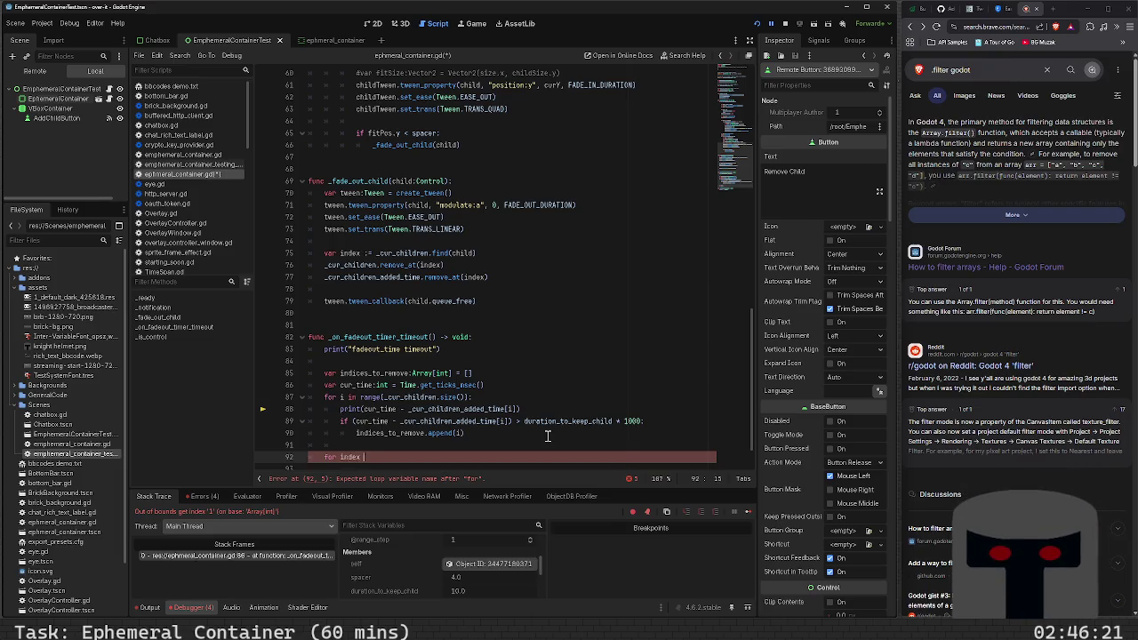
pyautogui.press('Return')
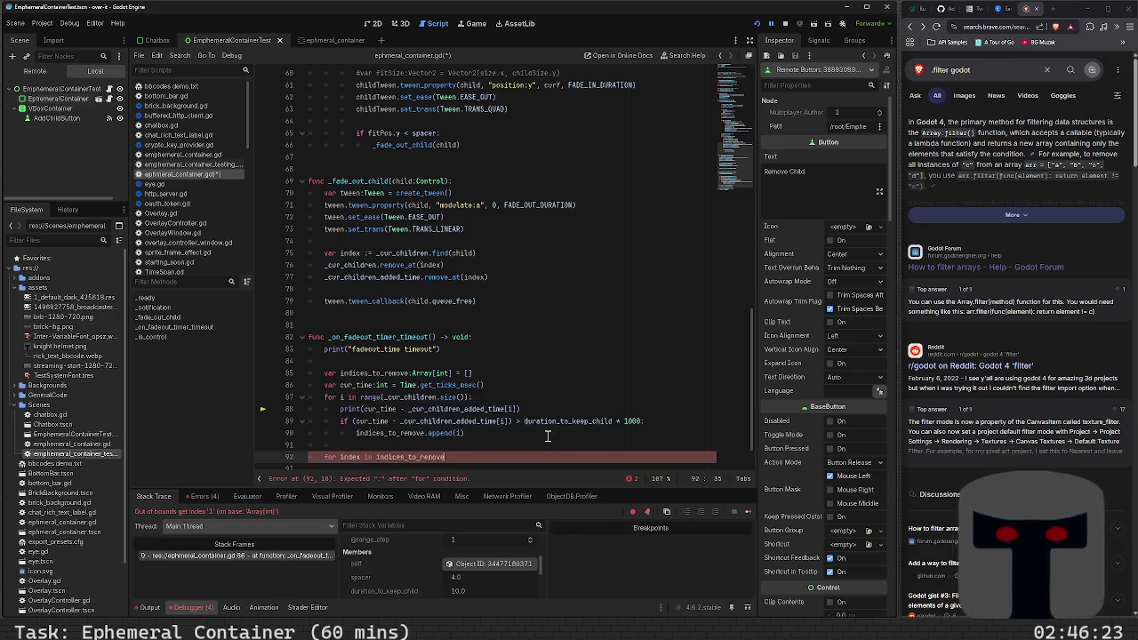
pyautogui.write(':')
pyautogui.press('Return')
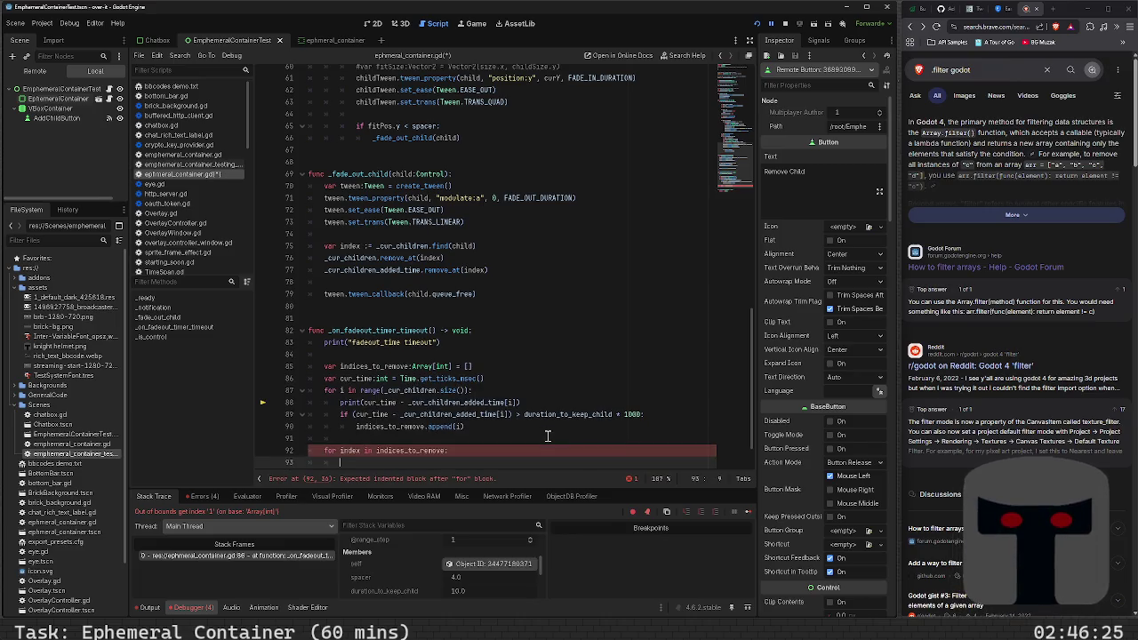
pyautogui.write('_cur_child')
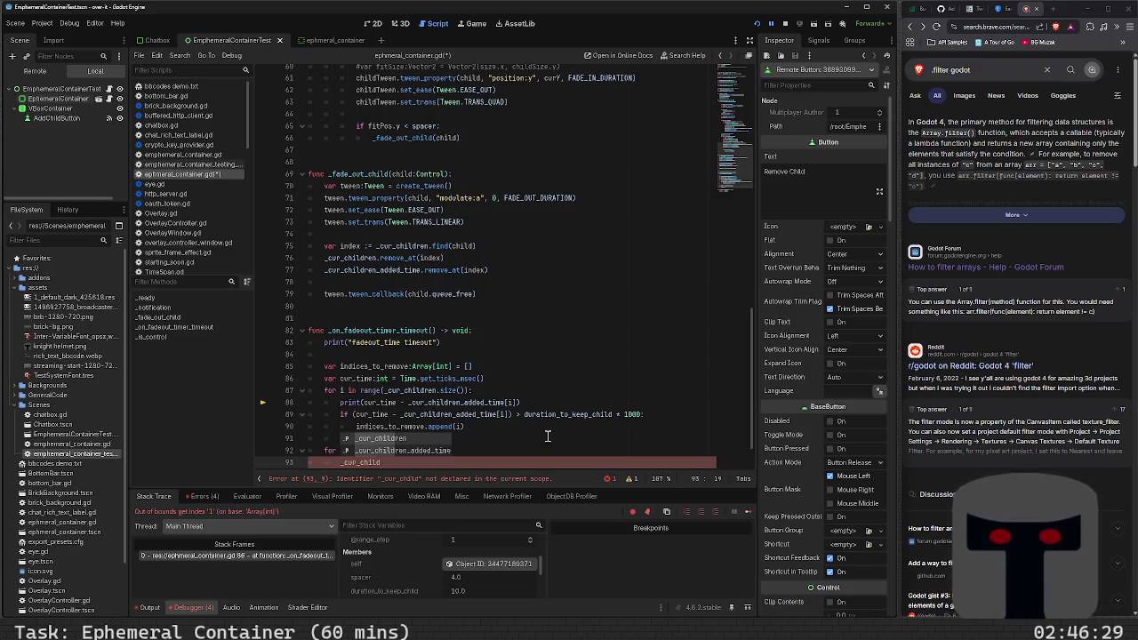
pyautogui.press('Return')
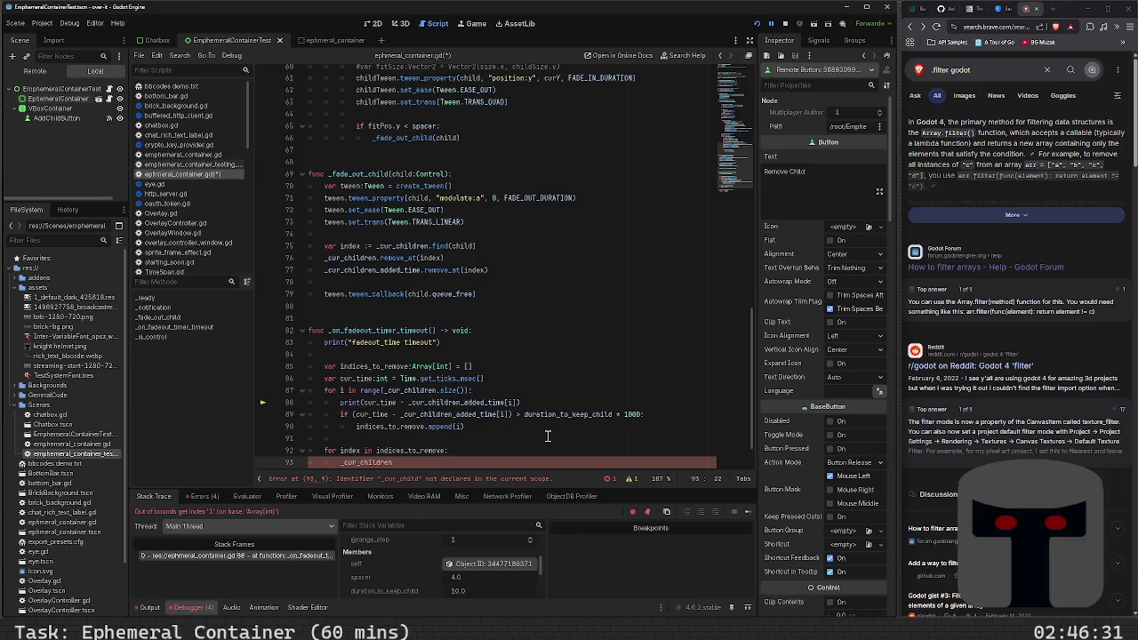
pyautogui.write('[index]')
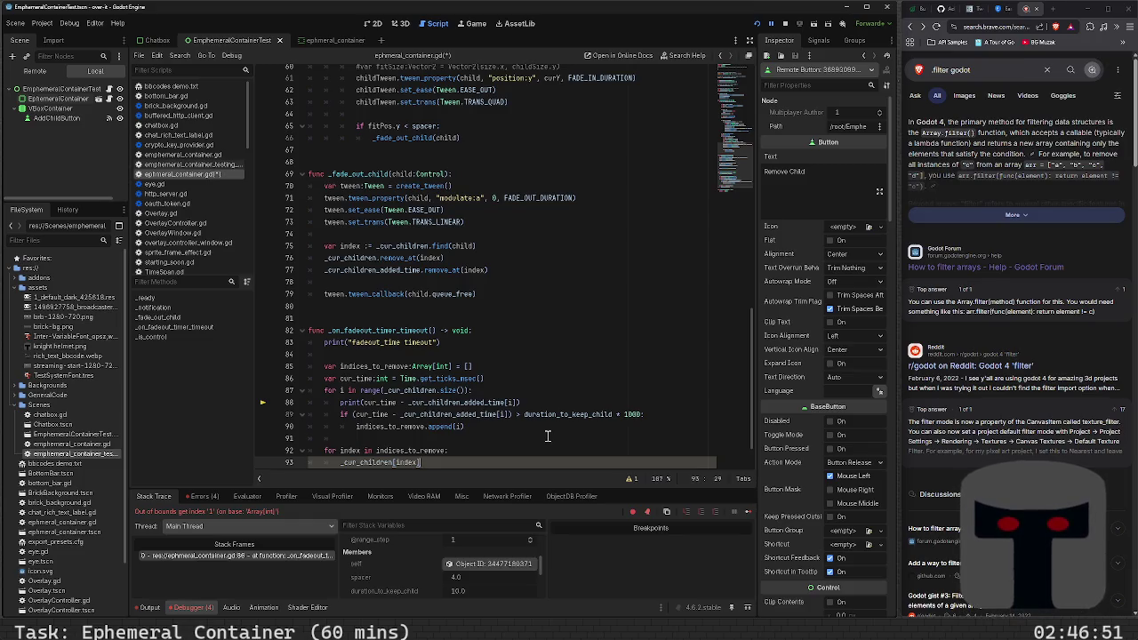
# - Replace the loop header with a standalone indices_to_remove.reverse() line
pyautogui.press('Up')
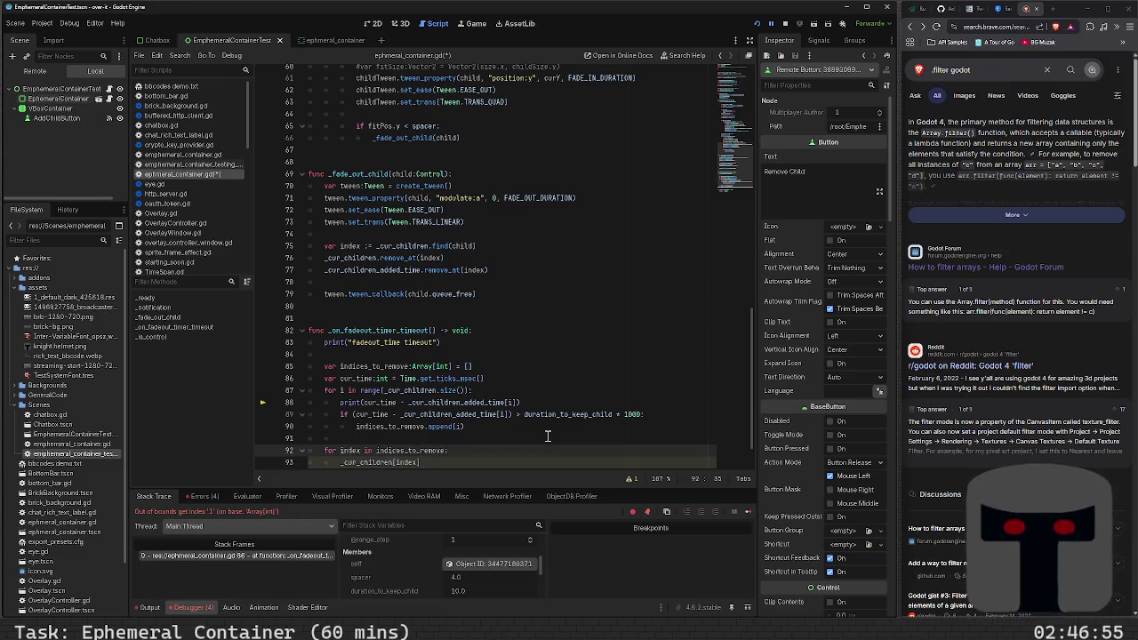
pyautogui.write('.rev')
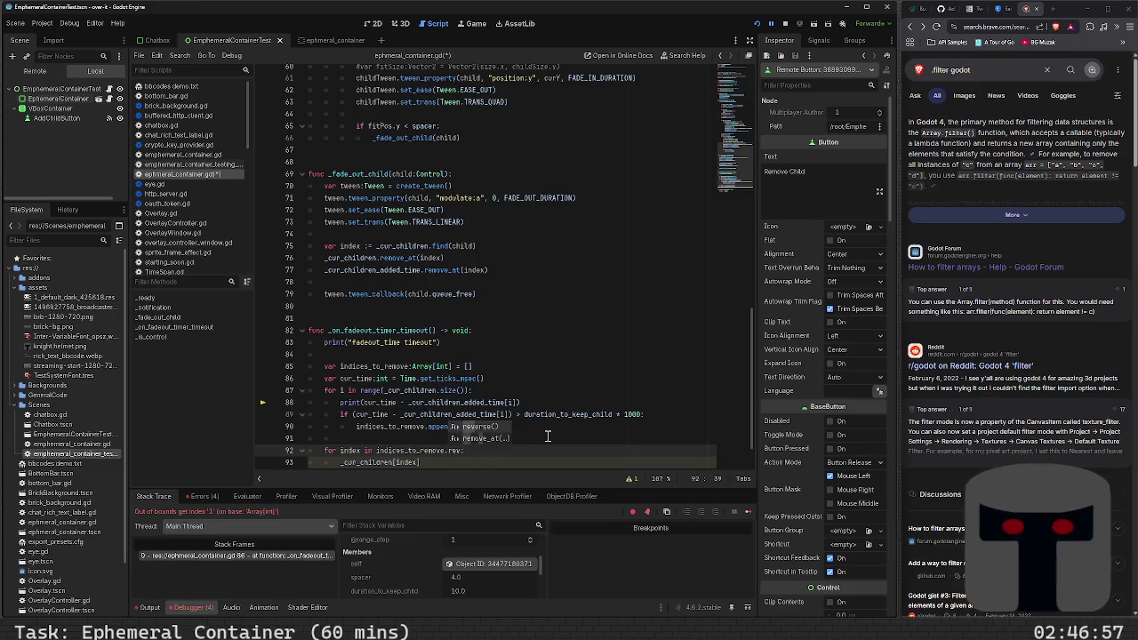
pyautogui.press('Return')
pyautogui.hotkey('shift', 'Left')
pyautogui.hotkey('shift', 'Left')
pyautogui.hotkey('shift', 'Left')
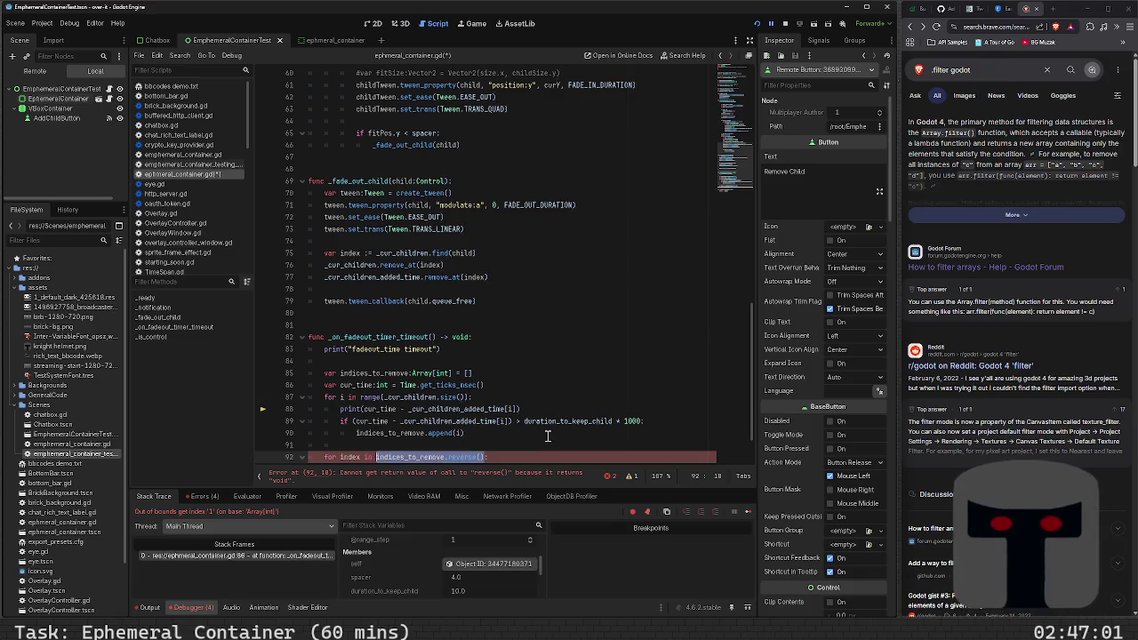
pyautogui.hotkey('shift', 'Home')
pyautogui.press('BackSpace')
pyautogui.press('BackSpace')
pyautogui.write('indices_to_remove.reverse()')
# - Rewrite 'for index in indices_to_remove:' below the reverse call and clear the leftover placeholder body
pyautogui.press('Return')
pyautogui.write('for index in indices')
pyautogui.press('Return')
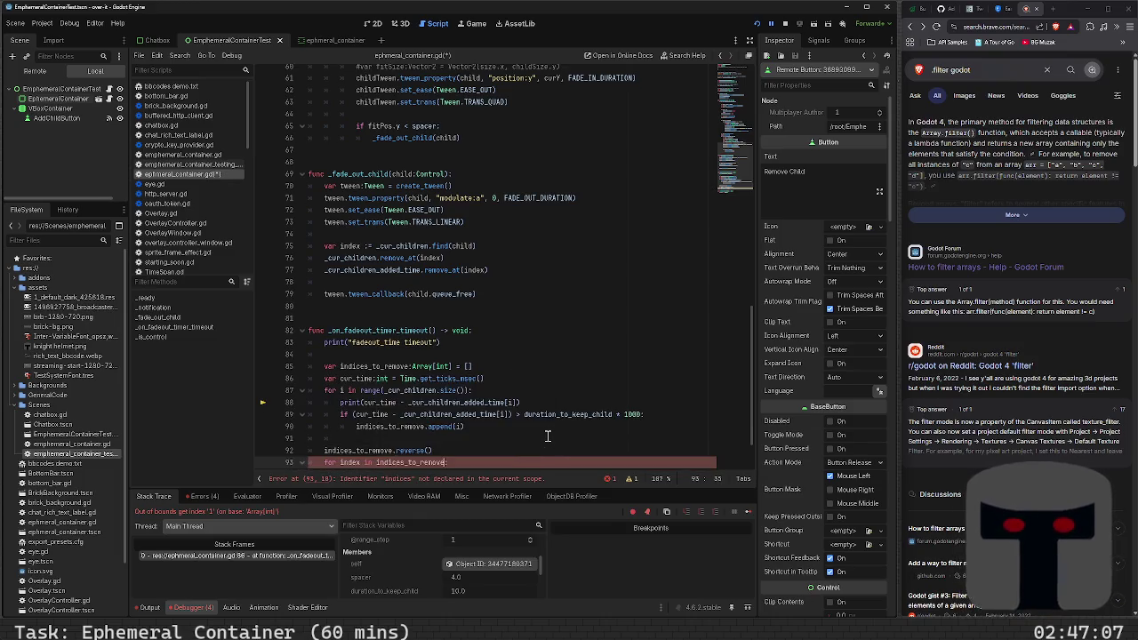
pyautogui.press('Return')
pyautogui.write('_cur_children[index]')
pyautogui.press('Down')
pyautogui.press('Up')
pyautogui.press('Up')
pyautogui.press('End')
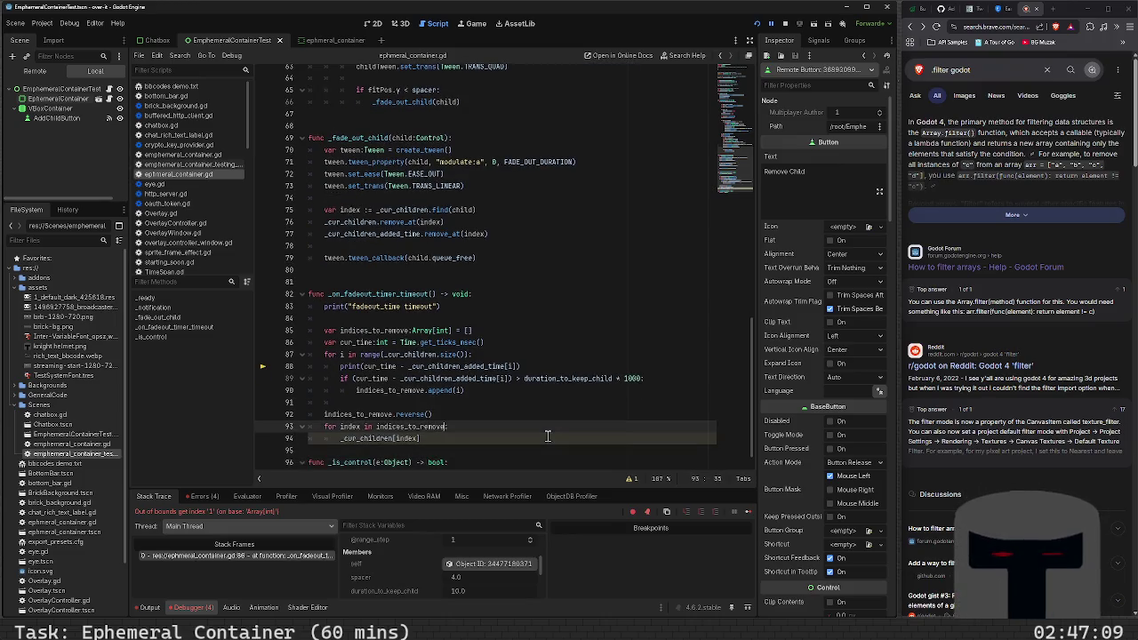
pyautogui.press('Down')
pyautogui.hotkey('shift', 'Home')
pyautogui.press('BackSpace')
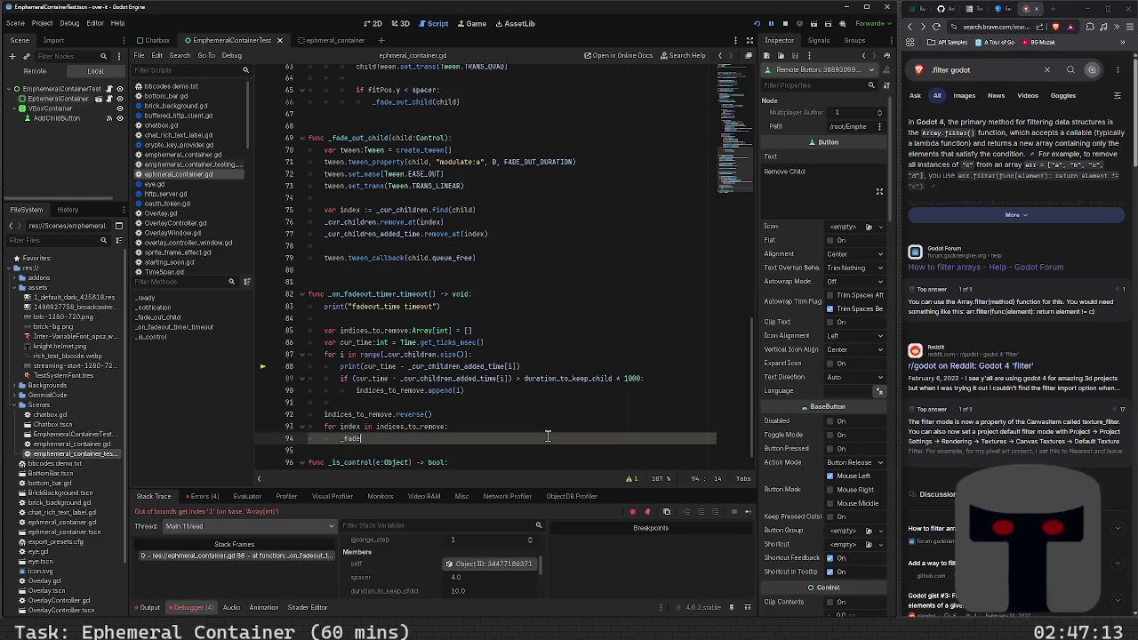
# - Make the loop body call _fade_out_child(_cur_children[index]) with corrected brackets
pyautogui.press('Return')
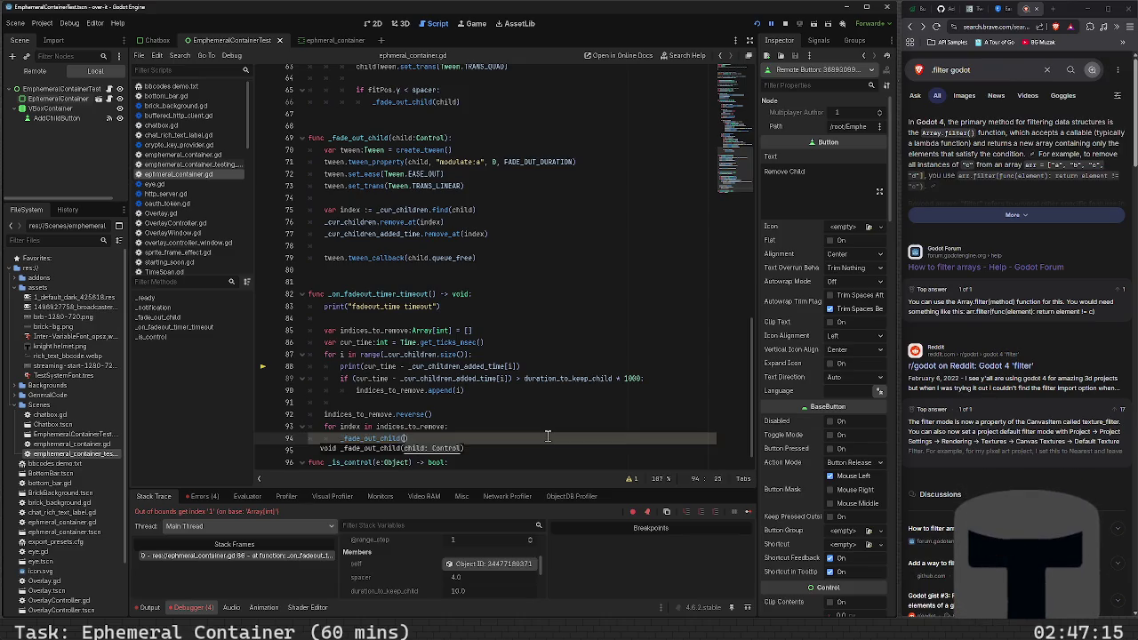
pyautogui.write(')')
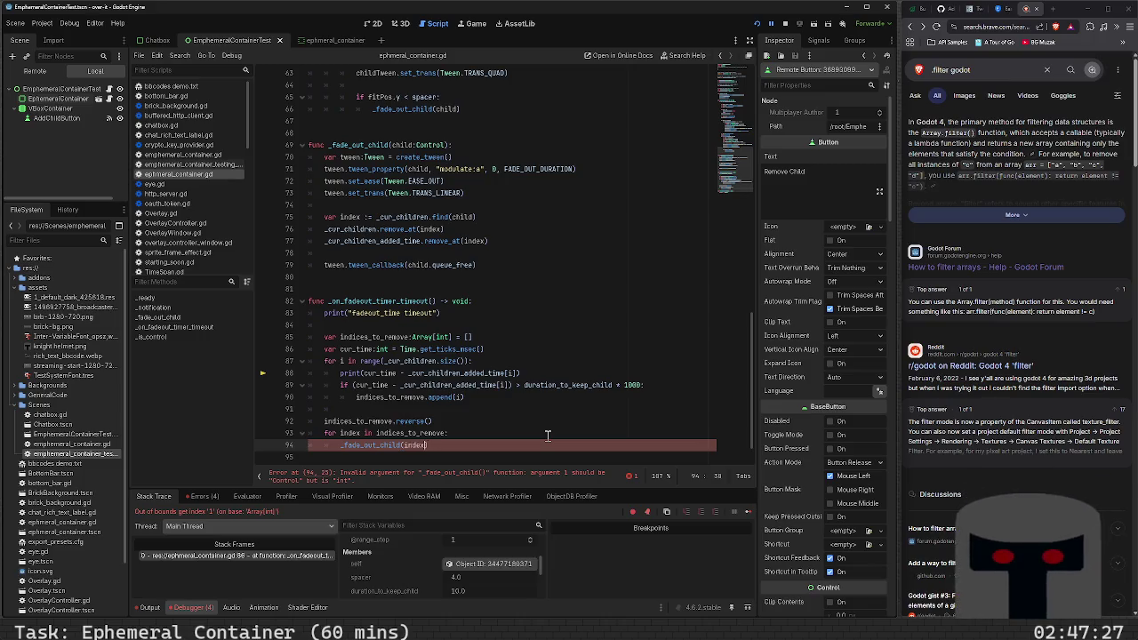
pyautogui.write('_cur_children')
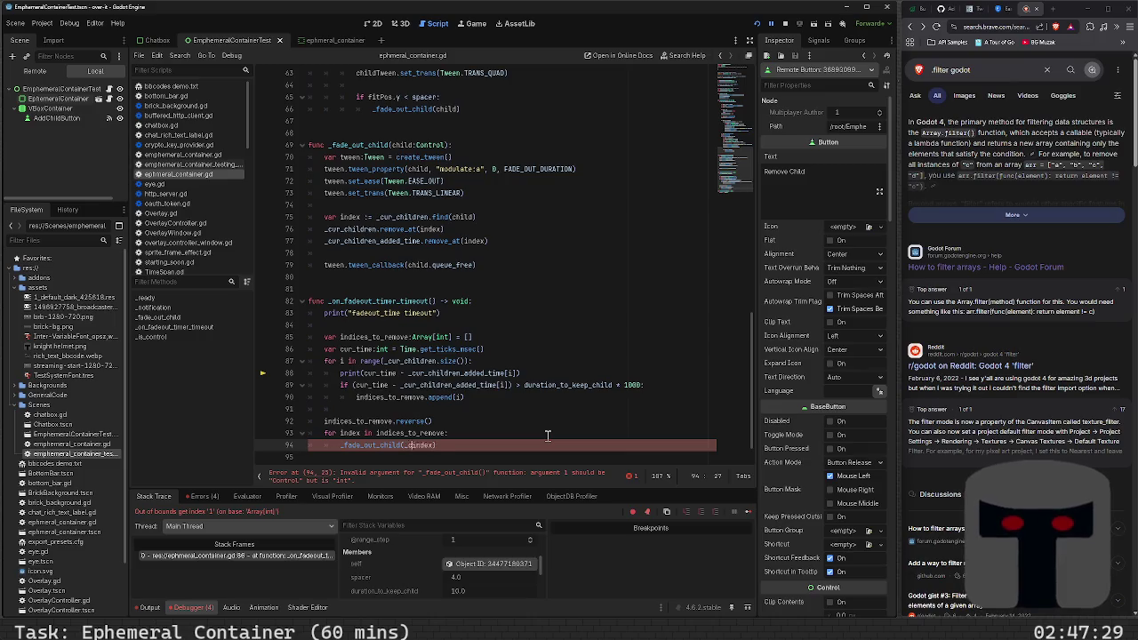
pyautogui.write('[')
pyautogui.press('End')
pyautogui.press('BackSpace')
pyautogui.write('])')
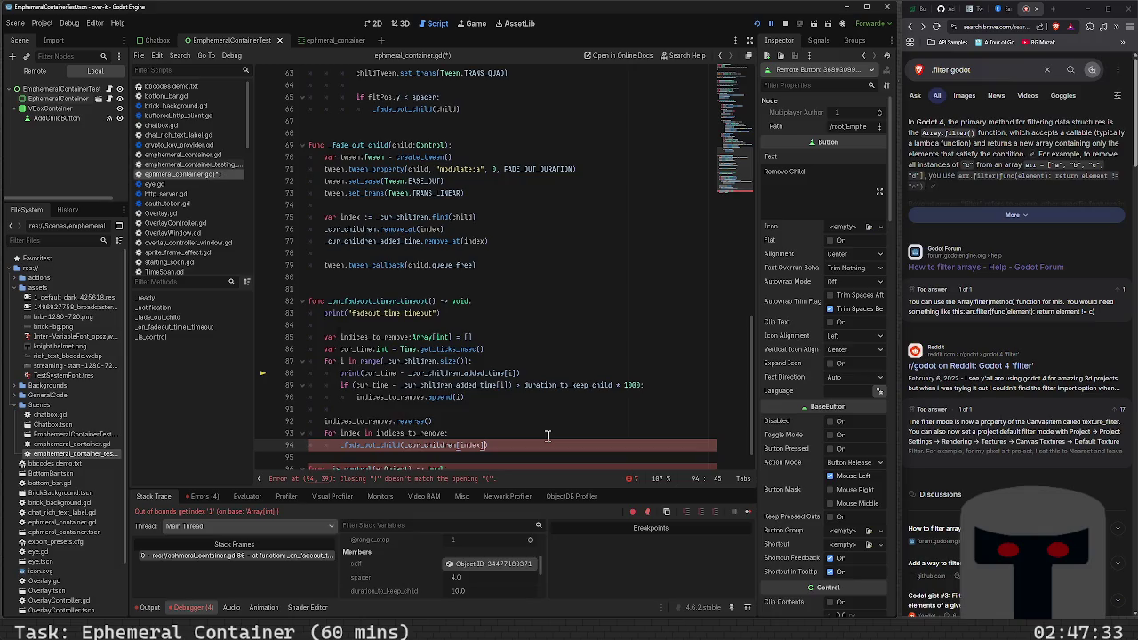
# - Save the script, run the test scene with F6, and add a child to the container
pyautogui.hotkey('ctrl', 's')
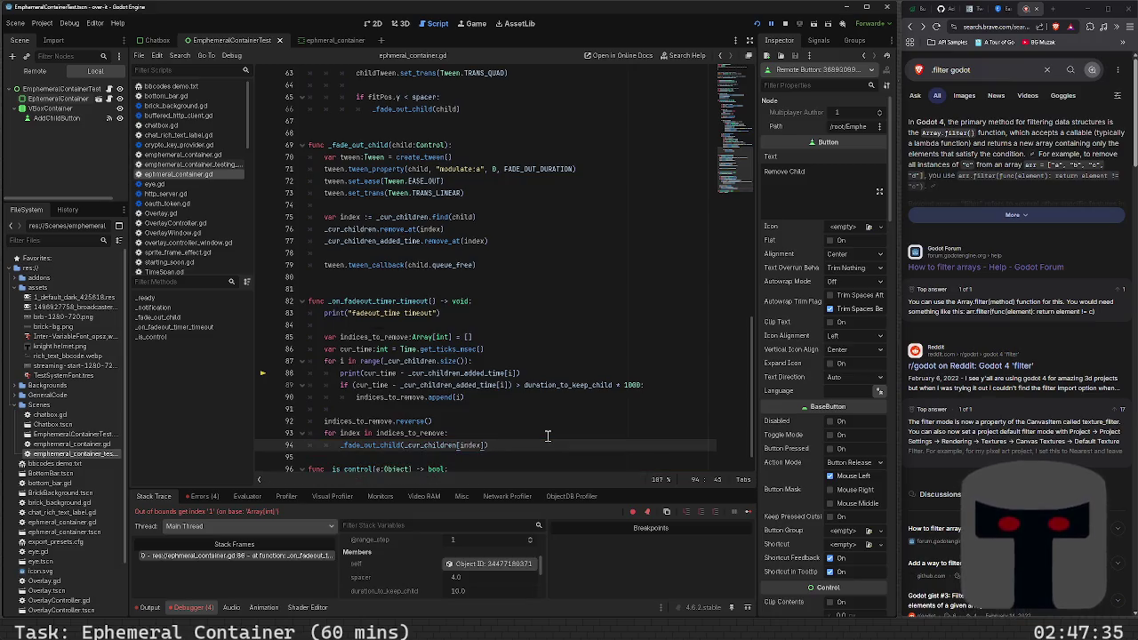
pyautogui.press('F6')
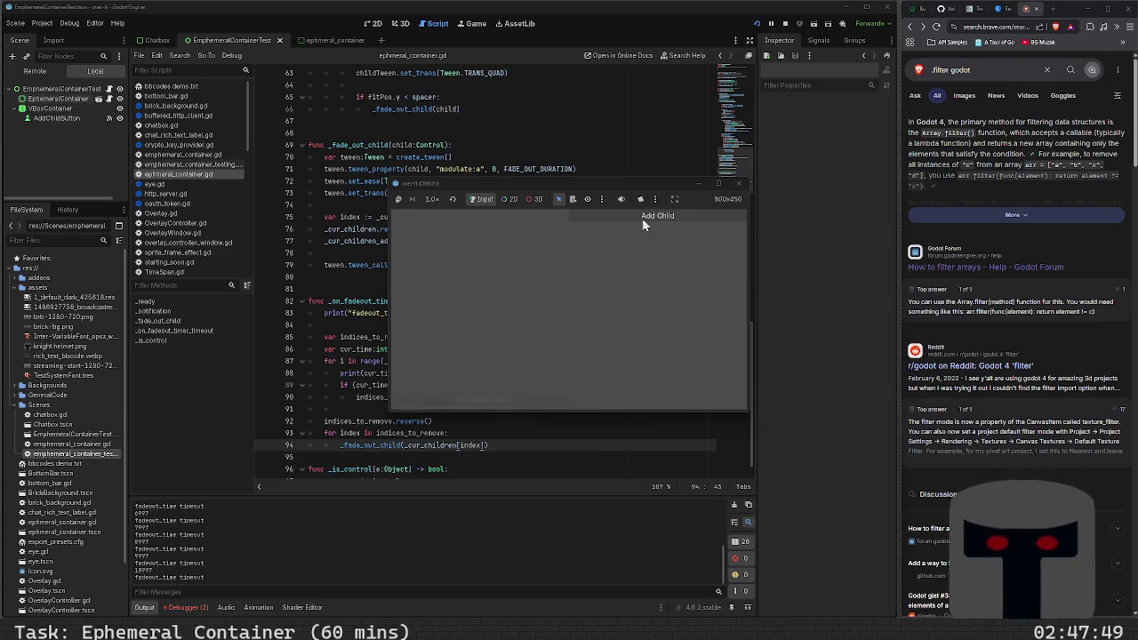
pyautogui.click(645, 225)
# - Add five more label children until the debugger breaks on the freed-object error at line 94
pyautogui.click(645, 225)
pyautogui.click(645, 225)
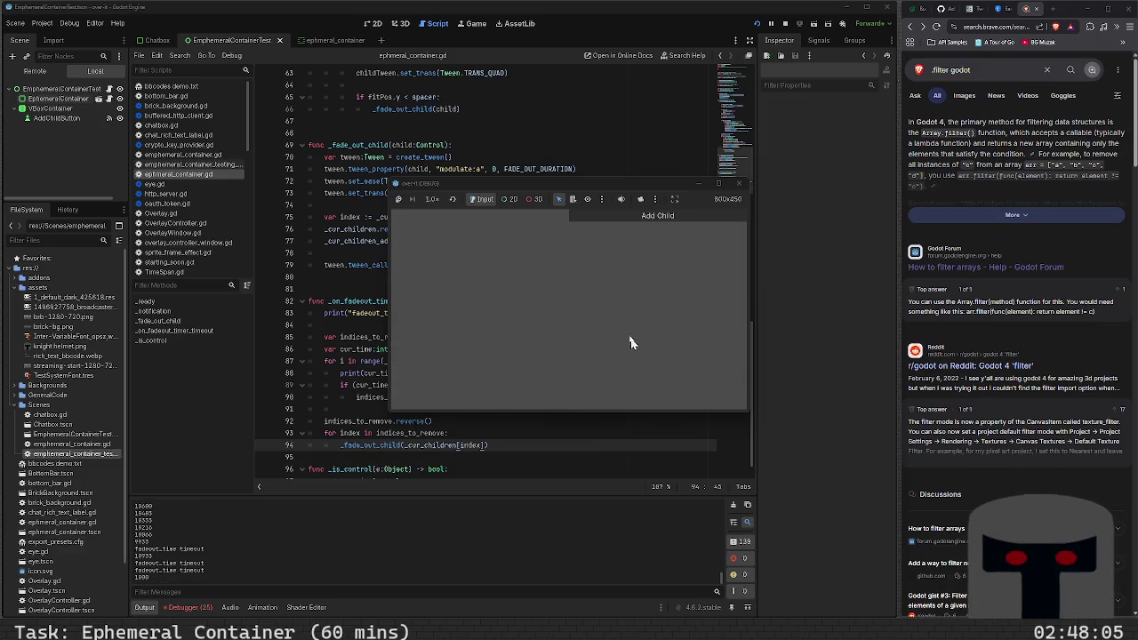
pyautogui.click(621, 213)
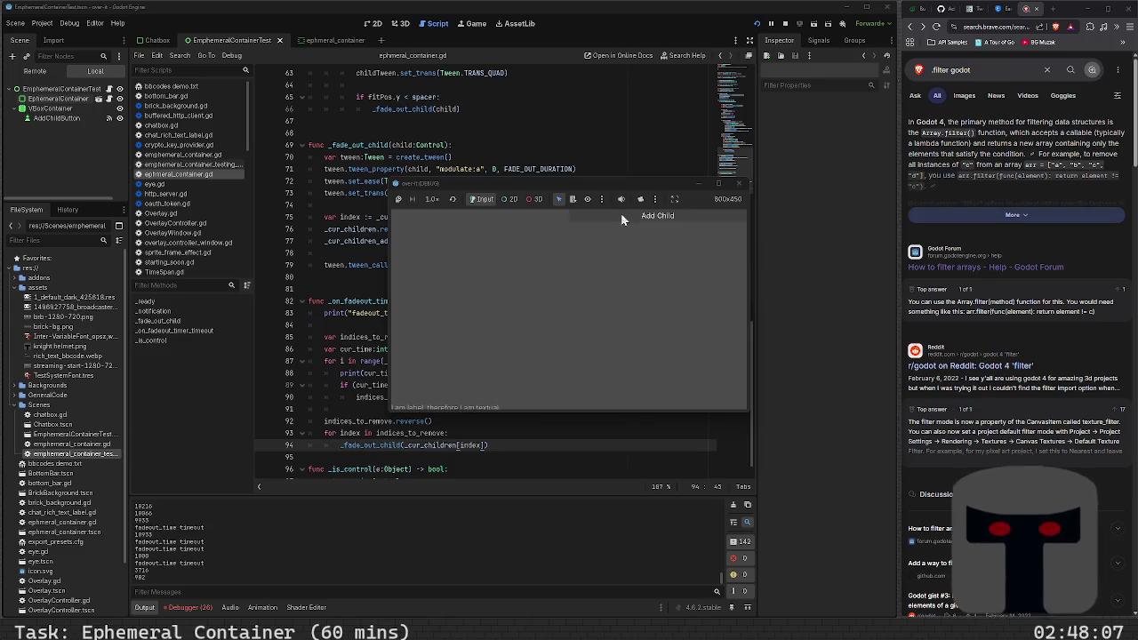
pyautogui.click(621, 213)
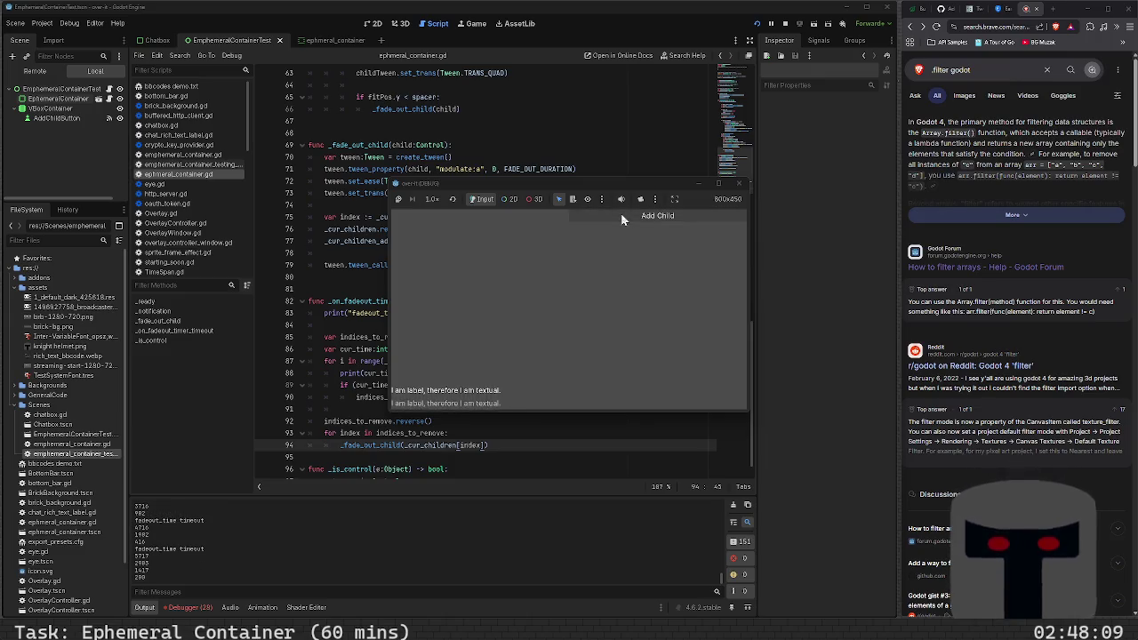
pyautogui.click(620, 213)
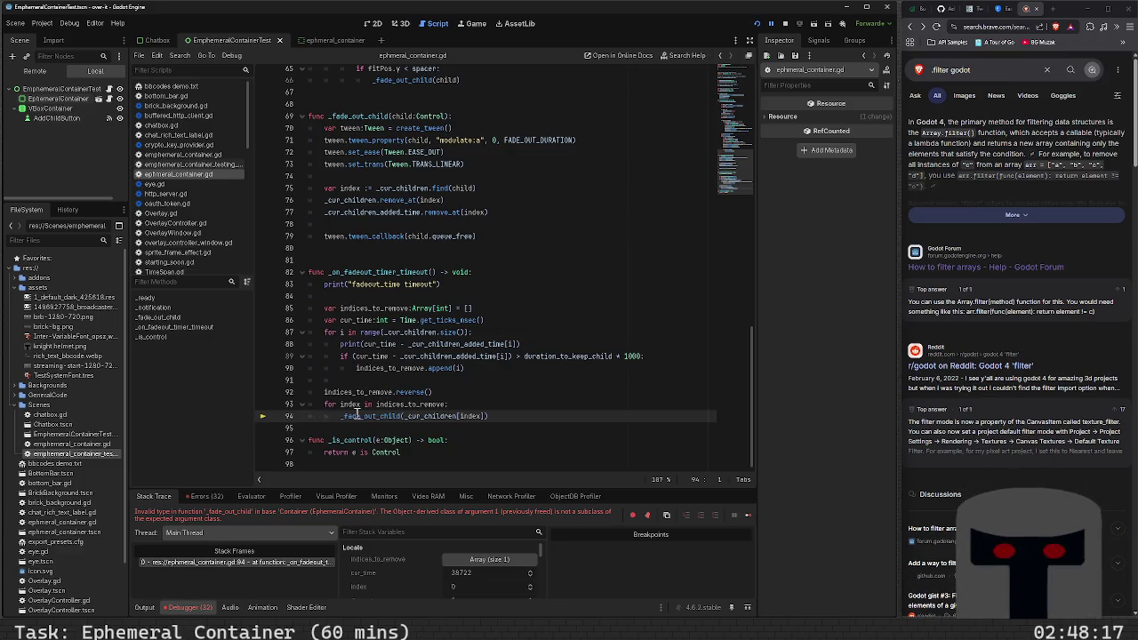
pyautogui.moveTo(359, 413)
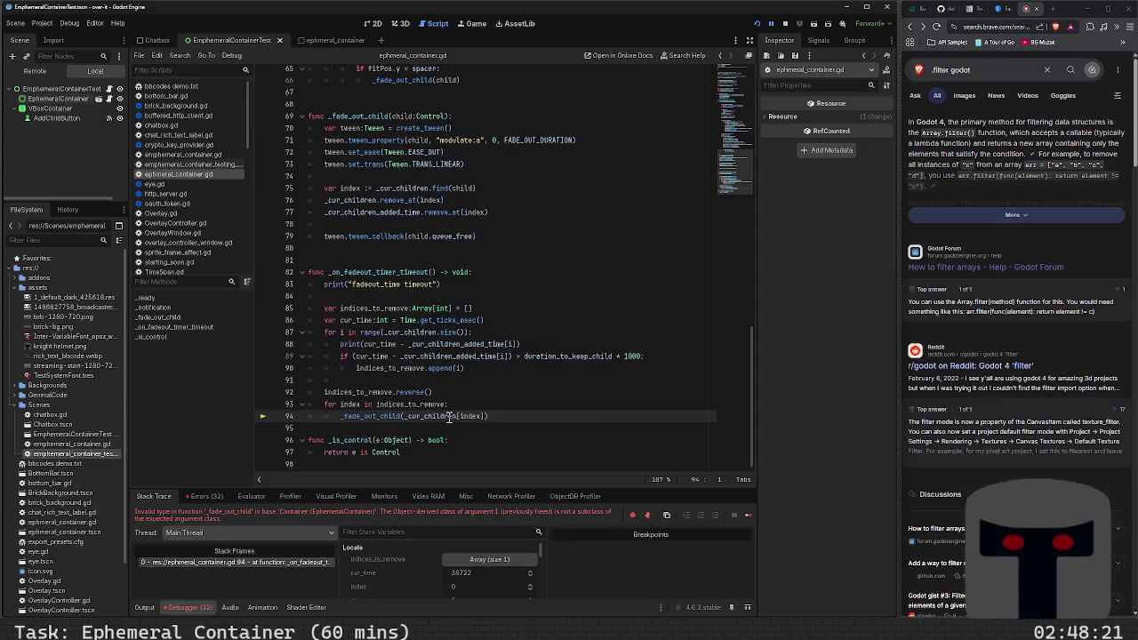
pyautogui.moveTo(449, 416)
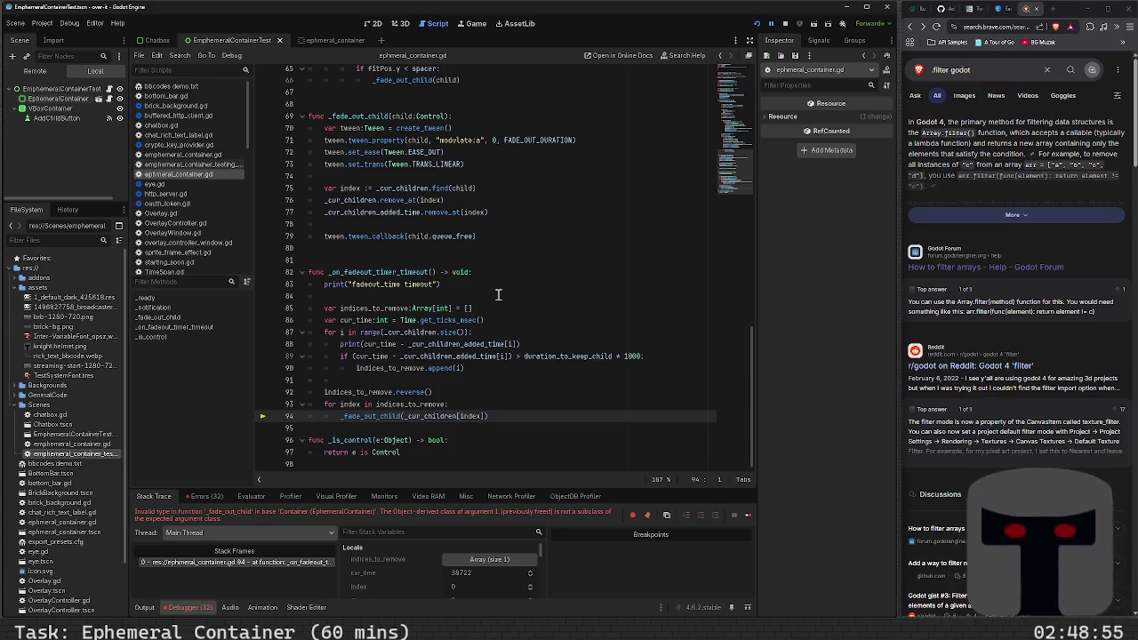
pyautogui.scroll(2, 503, 177)
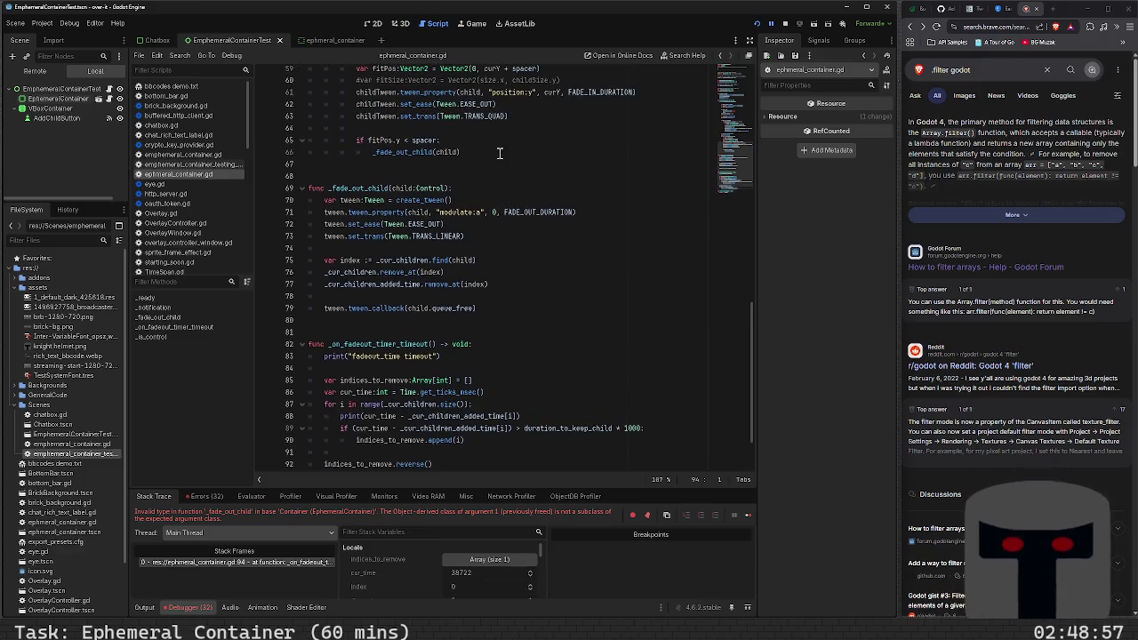
# - Inside the fitPos.y overflow check, add _cur_children_added_time[i] = 0
pyautogui.click(499, 153)
pyautogui.press('Up')
pyautogui.press('Up')
pyautogui.press('Up')
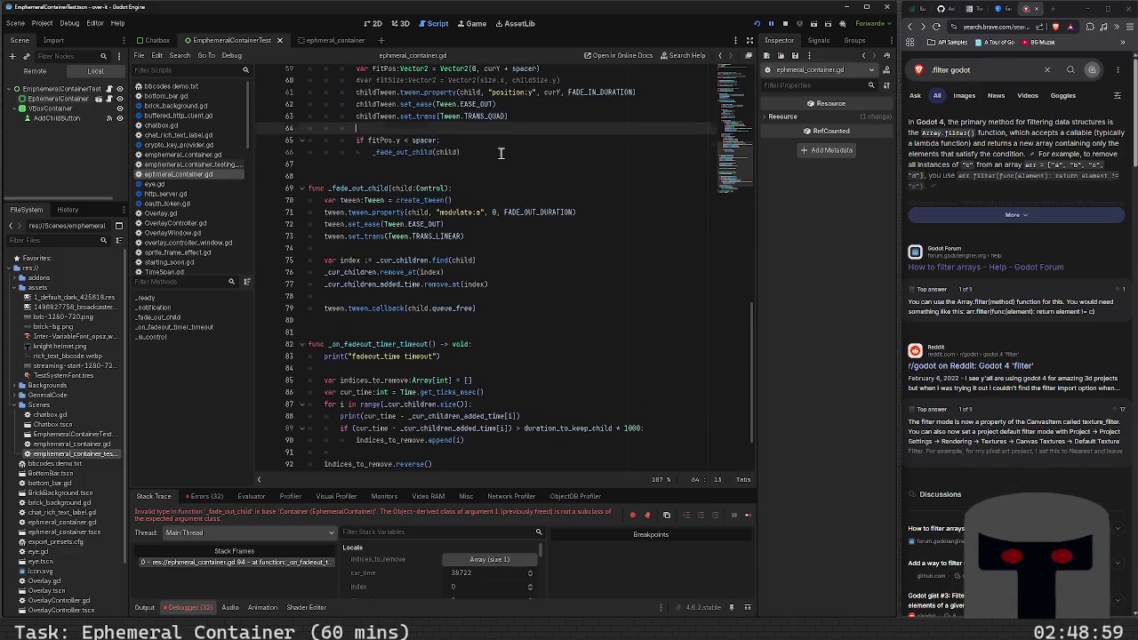
pyautogui.press('Down')
pyautogui.press('Down')
pyautogui.press('Down')
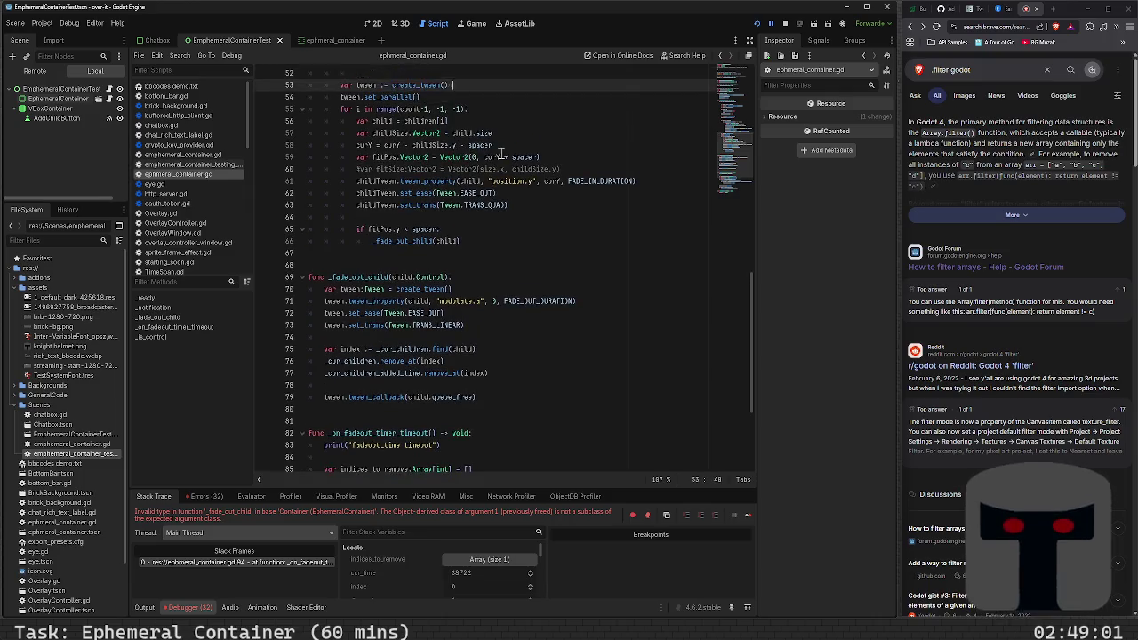
pyautogui.press('Down')
pyautogui.press('End')
pyautogui.press('Return')
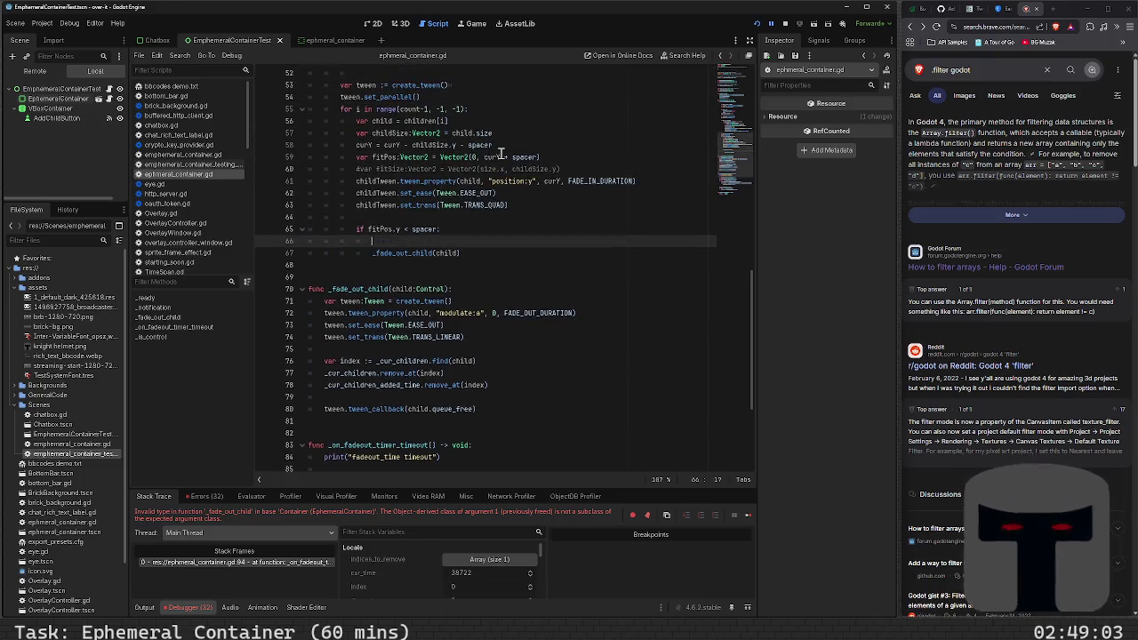
pyautogui.write('_cur')
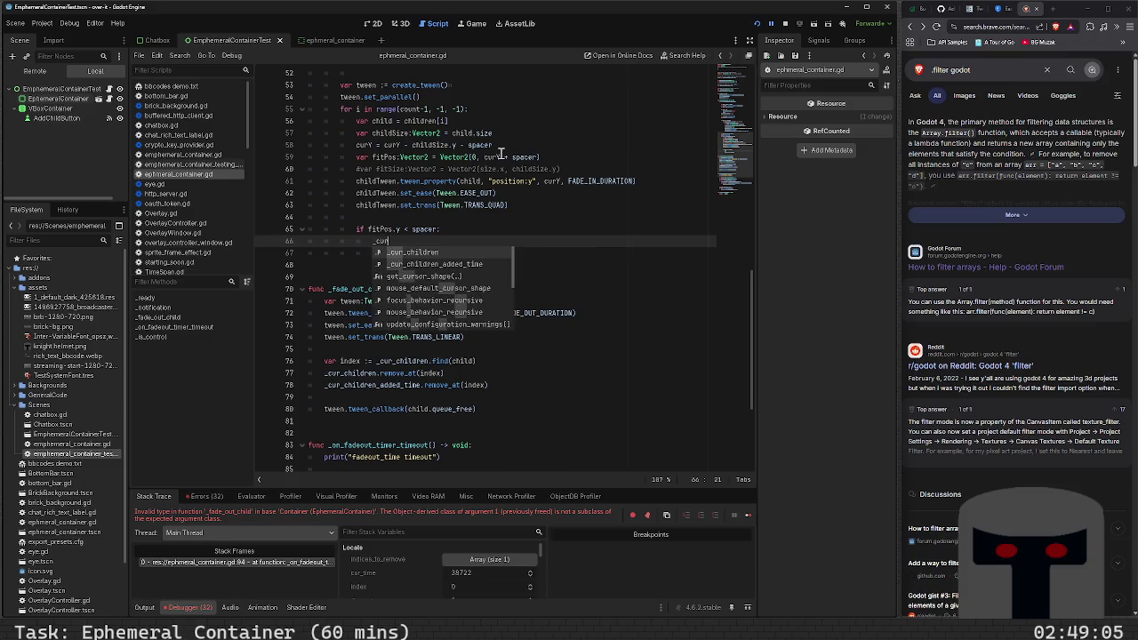
pyautogui.press('Down')
pyautogui.press('Return')
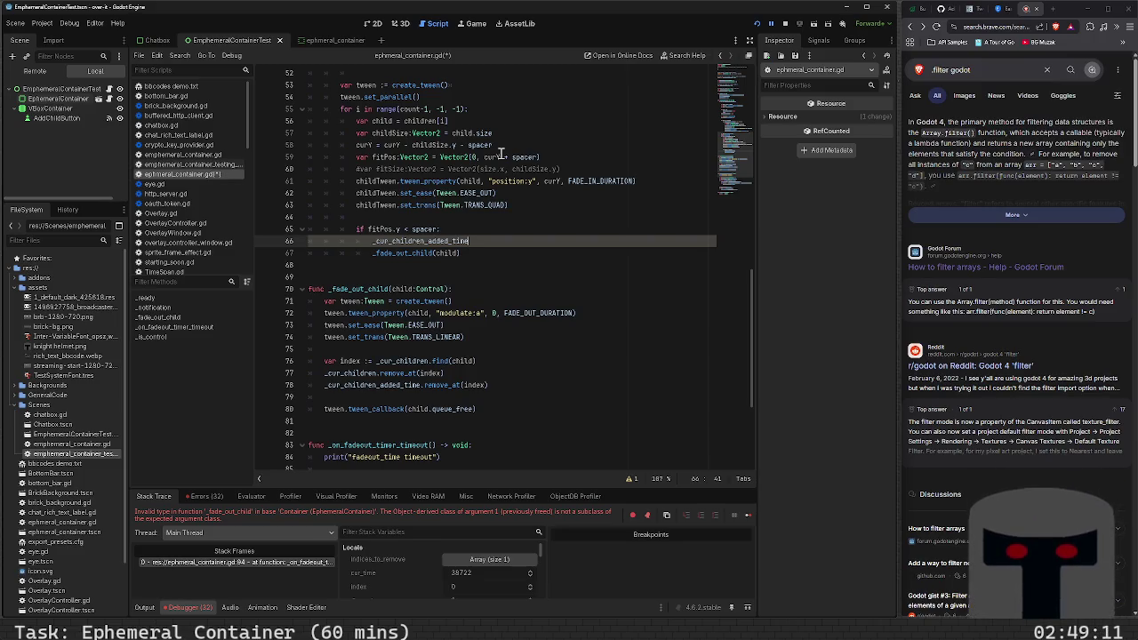
pyautogui.scroll(-4, 514, 213)
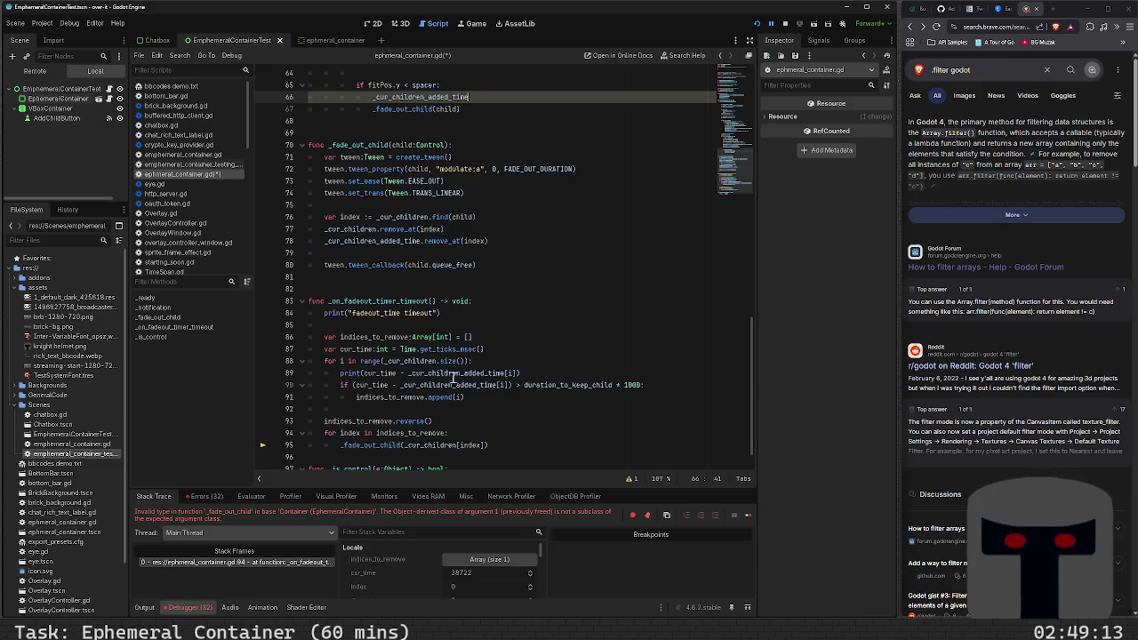
pyautogui.moveTo(450, 373)
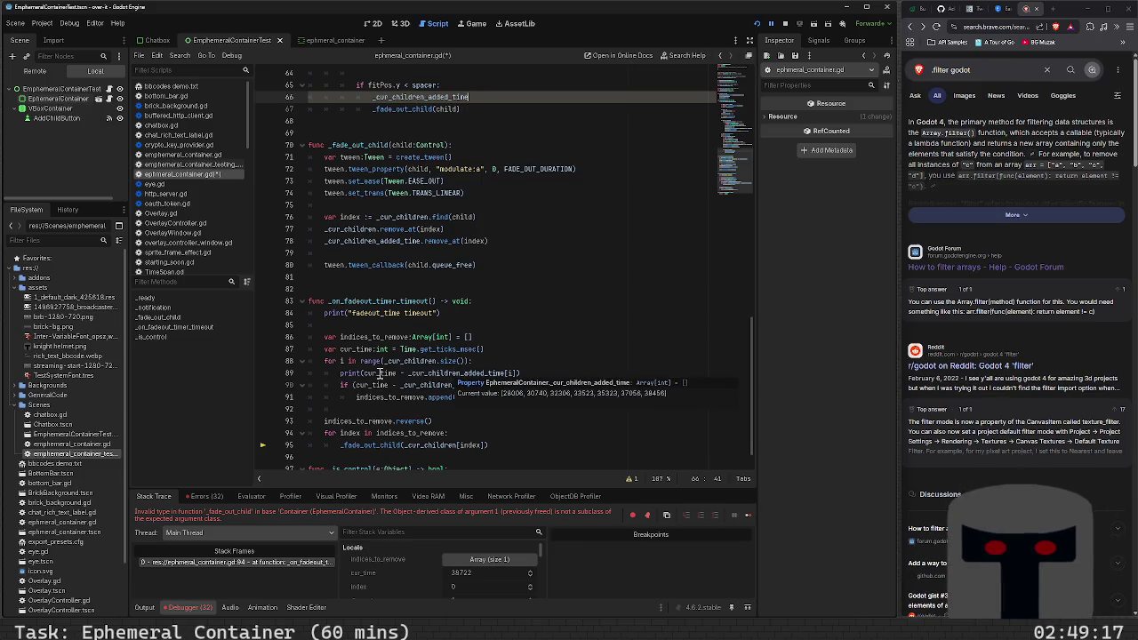
pyautogui.scroll(3, 438, 374)
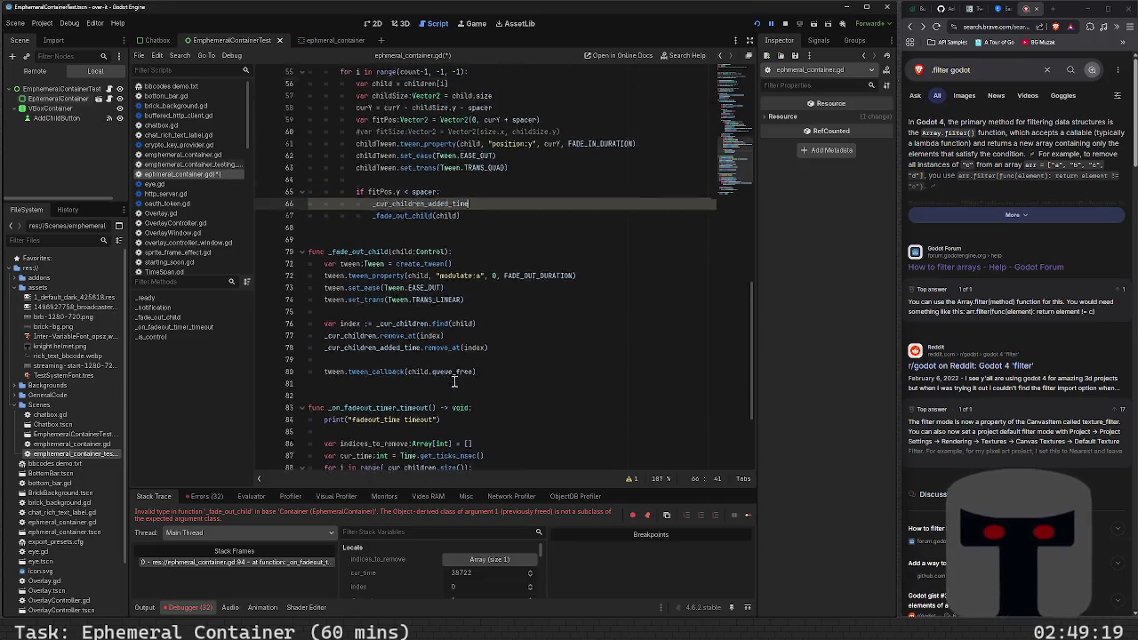
pyautogui.write('[i] = ')
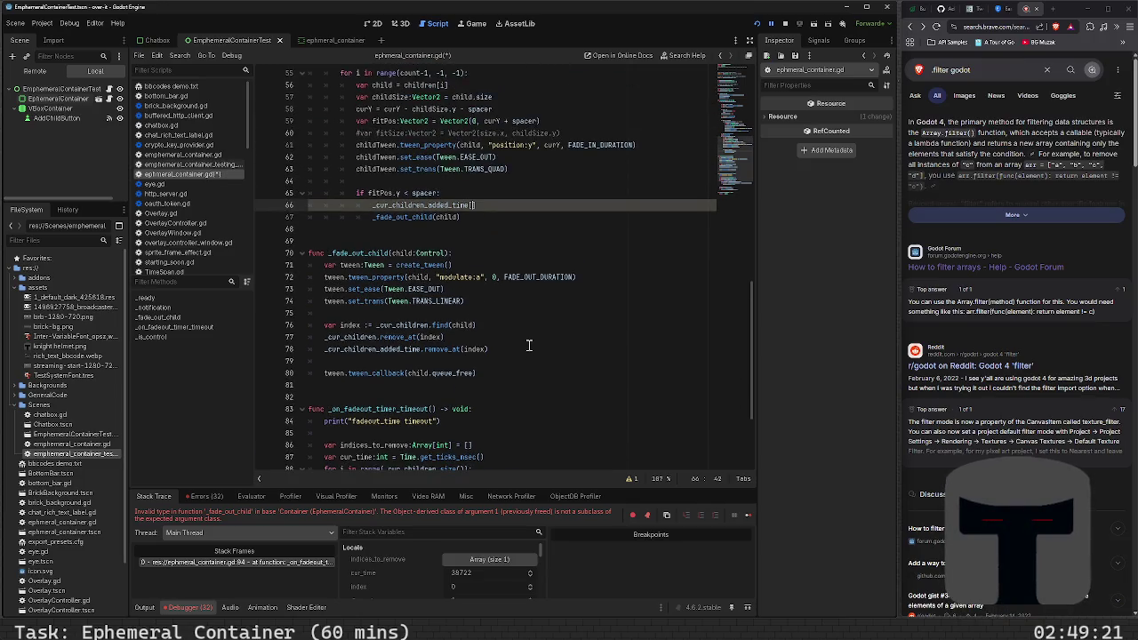
pyautogui.write('0.')
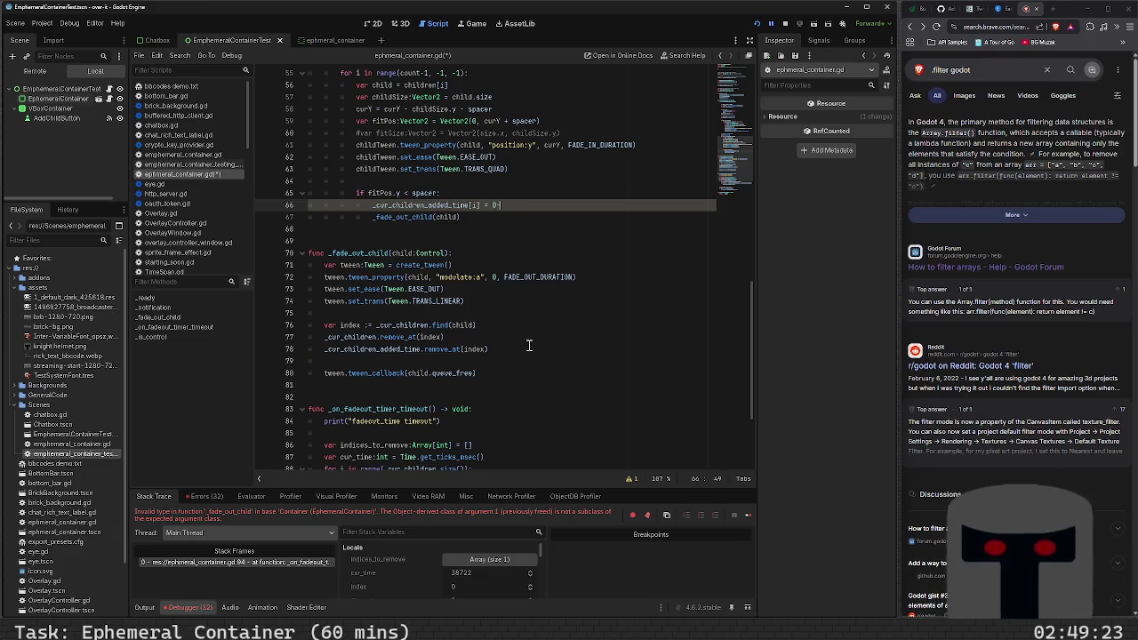
# - Delete the direct _fade_out_child(child) line, comment 'fadeout timer will get it', then save and run
pyautogui.press('BackSpace')
pyautogui.press('Down')
pyautogui.hotkey('shift', 'Home')
pyautogui.press('Delete')
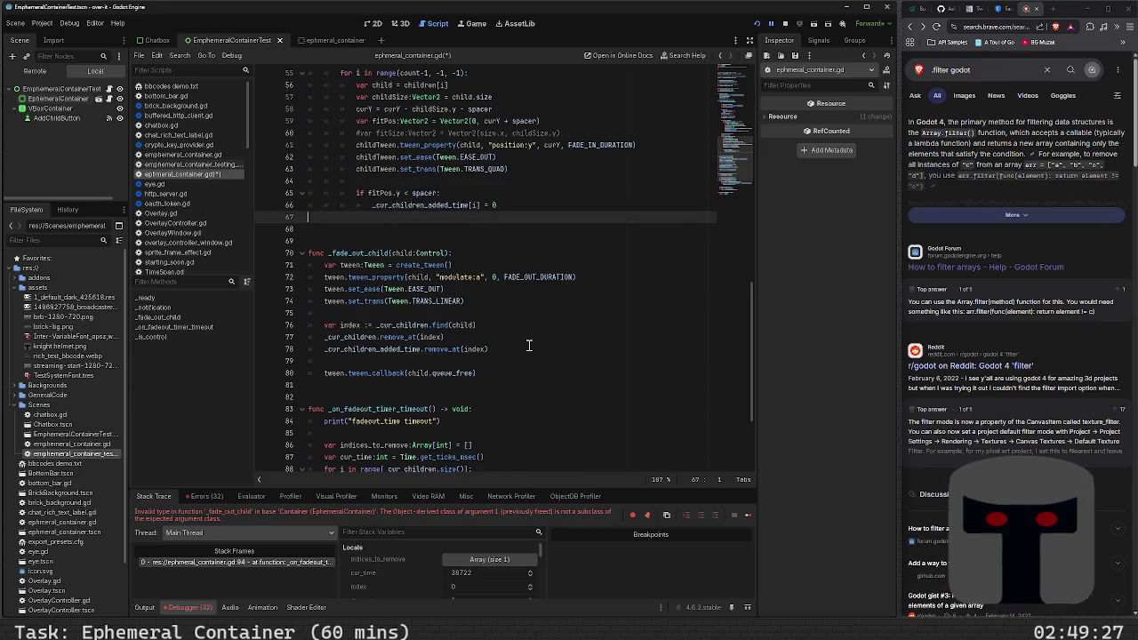
pyautogui.press('BackSpace')
pyautogui.write('#')
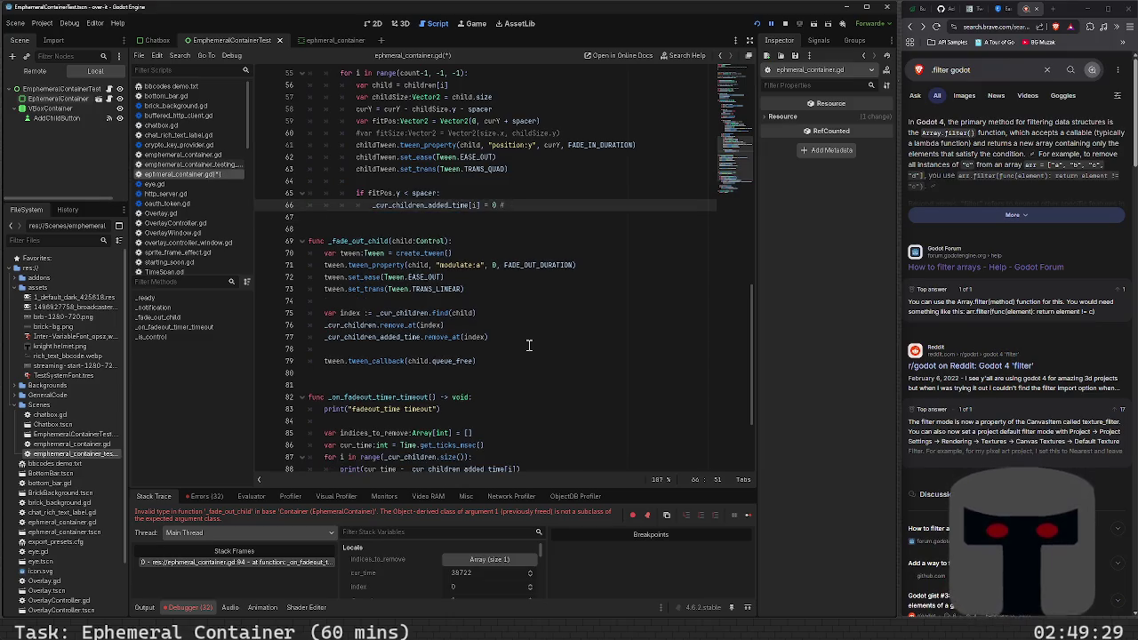
pyautogui.write('fadeout timer ')
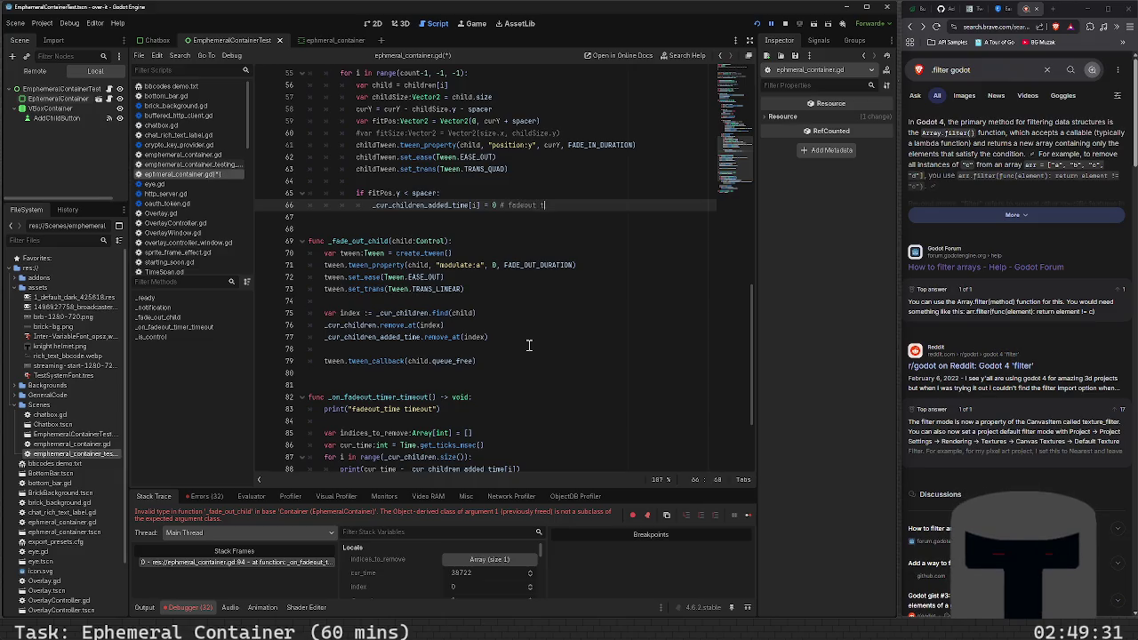
pyautogui.write('will get it')
pyautogui.press('F5')
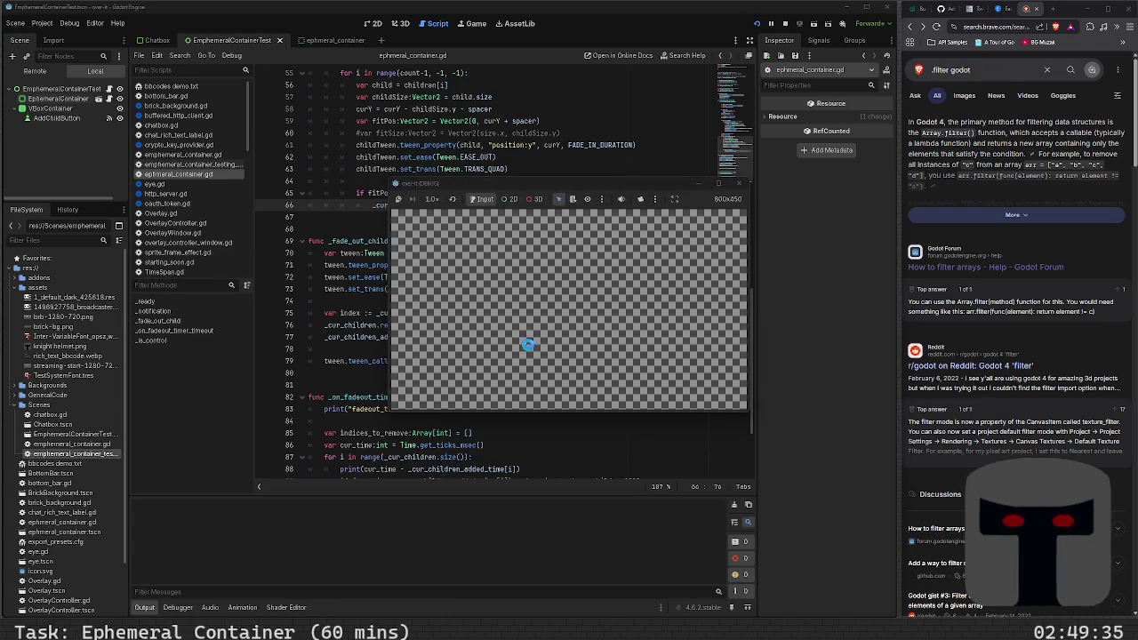
# - Add eight children in the running scene until the debugger halts again at line 94
pyautogui.click(635, 218)
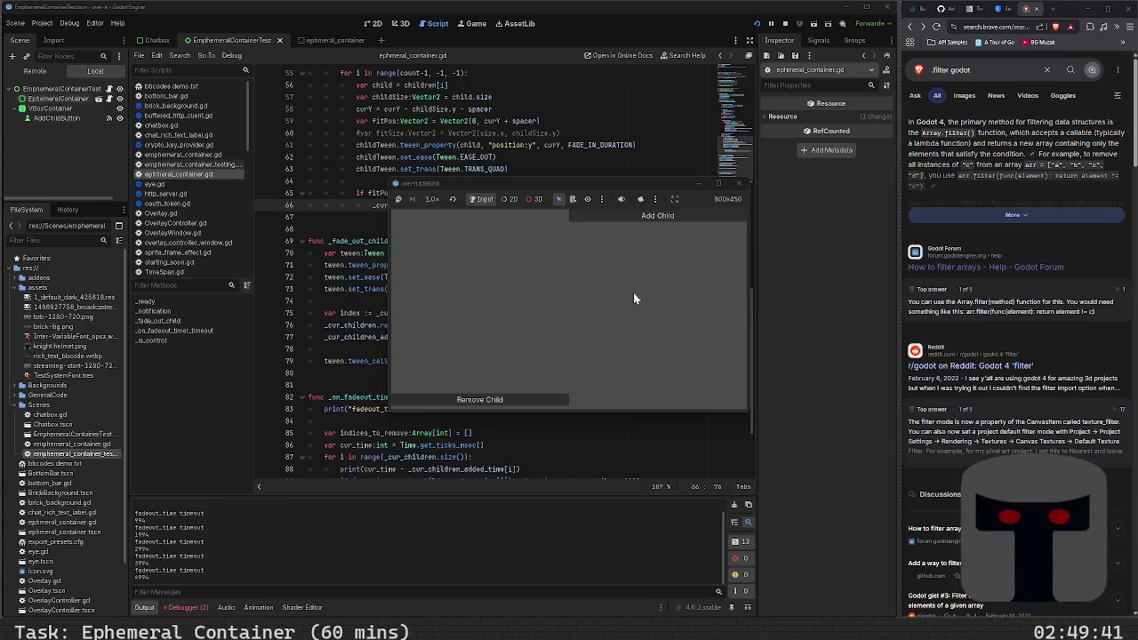
pyautogui.click(649, 218)
pyautogui.click(649, 218)
pyautogui.click(649, 217)
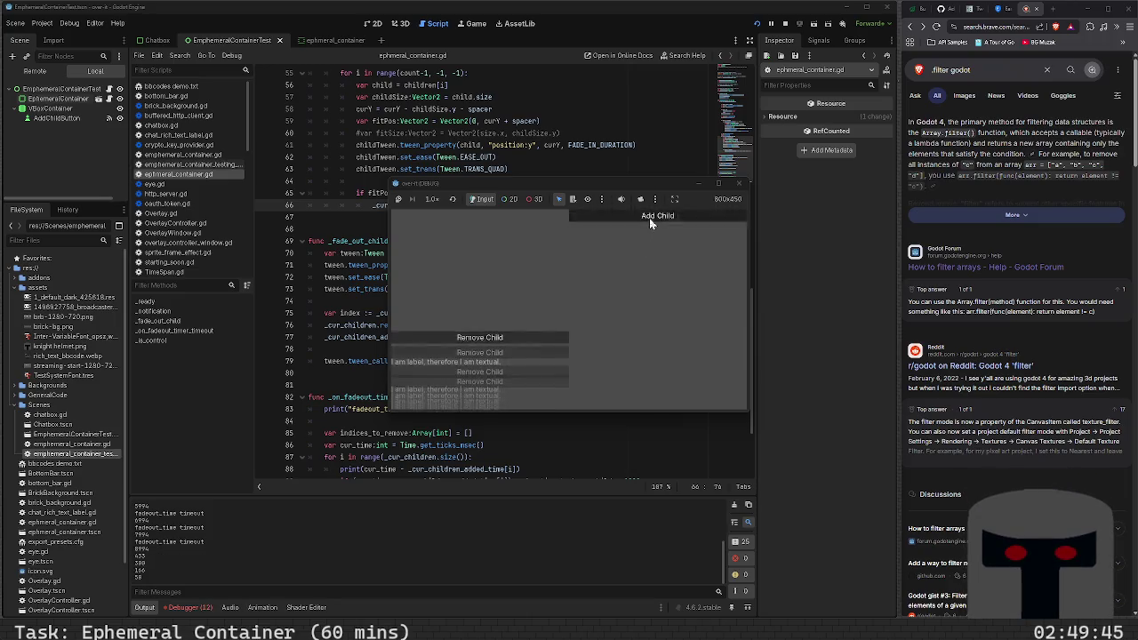
pyautogui.click(648, 218)
pyautogui.click(649, 218)
pyautogui.click(649, 218)
pyautogui.click(649, 218)
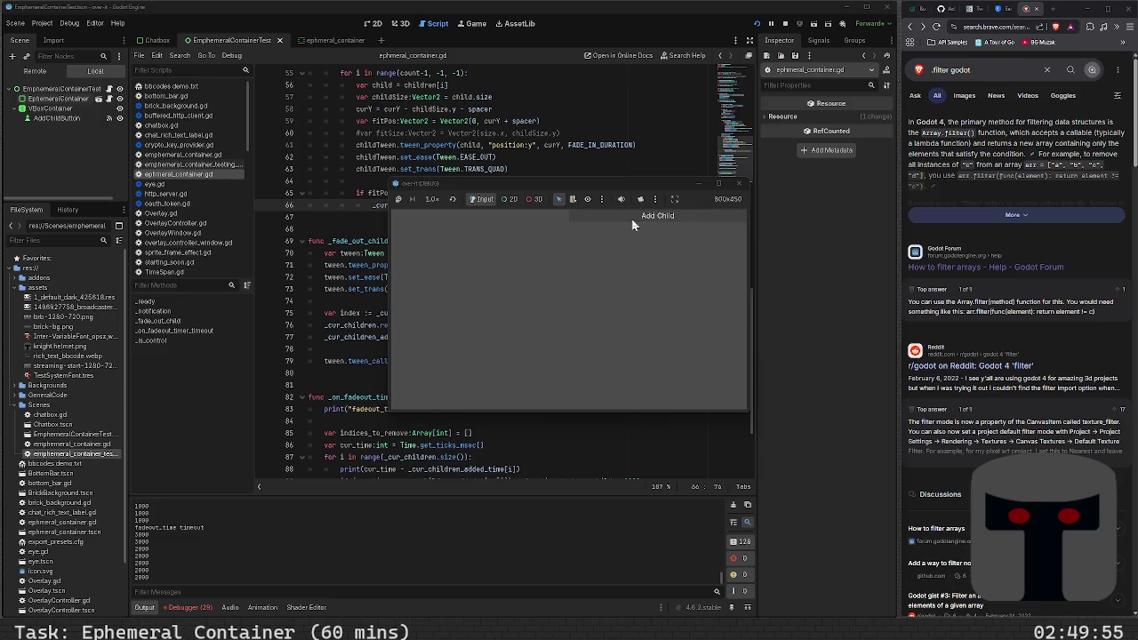
pyautogui.press('F5')
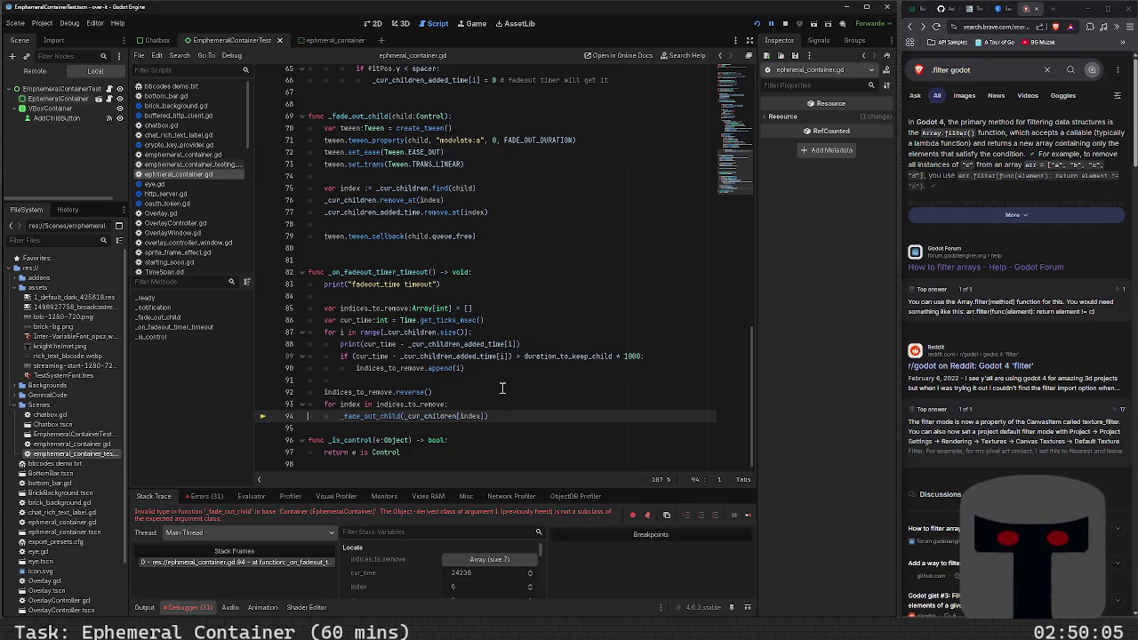
# - Stop the halted session, rerun the test scene, add six children, then close the game
pyautogui.press('F8')
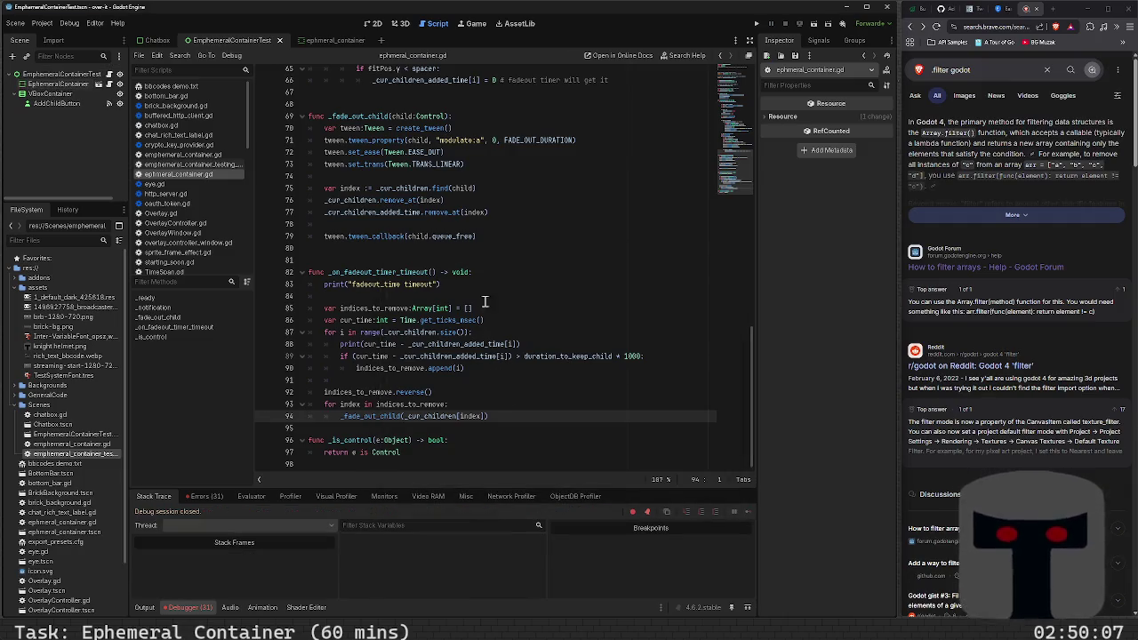
pyautogui.press('F5')
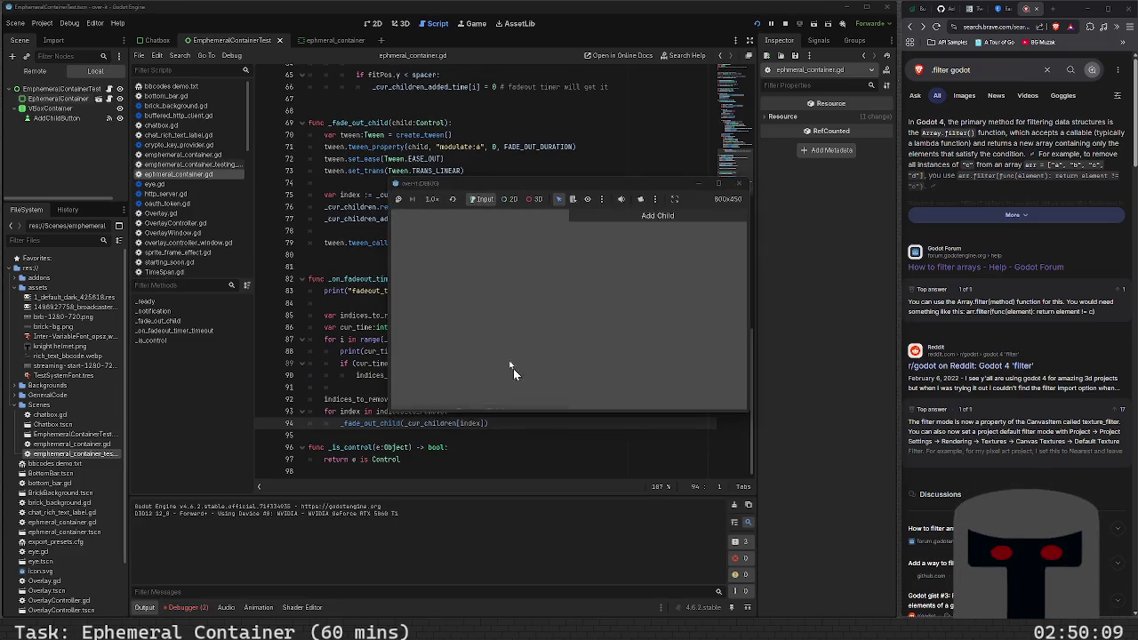
pyautogui.click(607, 222)
pyautogui.click(607, 223)
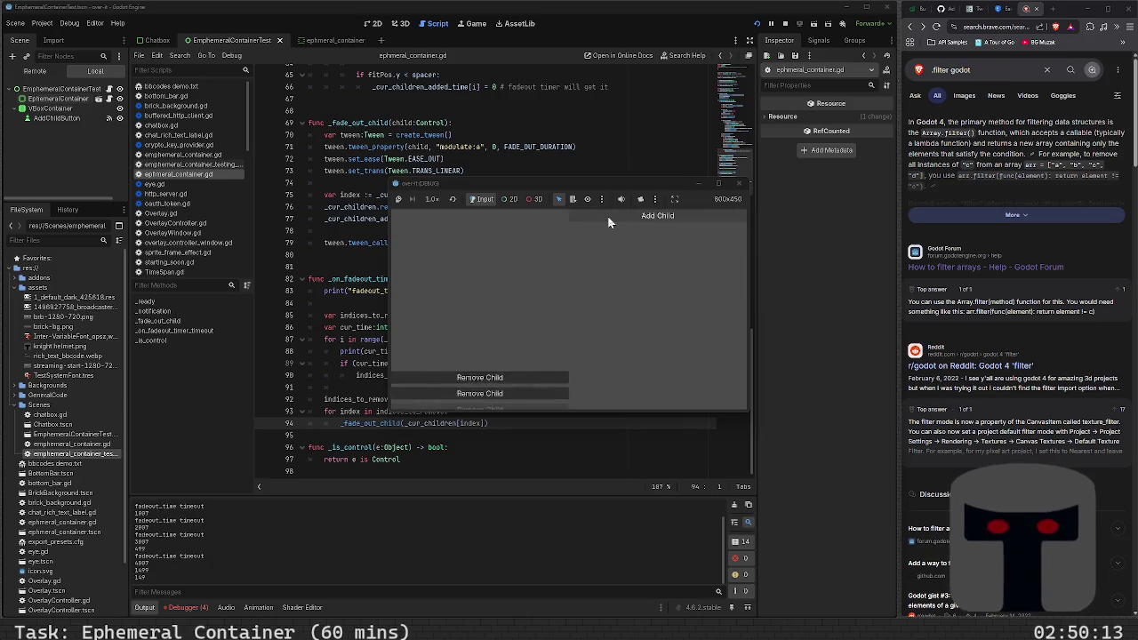
pyautogui.click(607, 222)
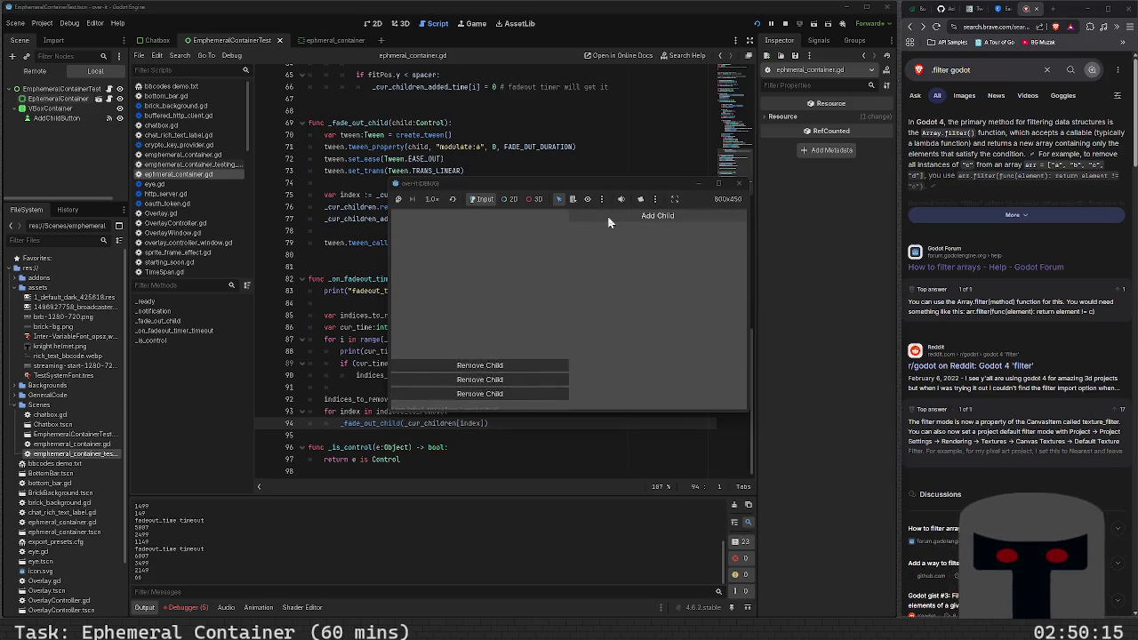
pyautogui.click(607, 223)
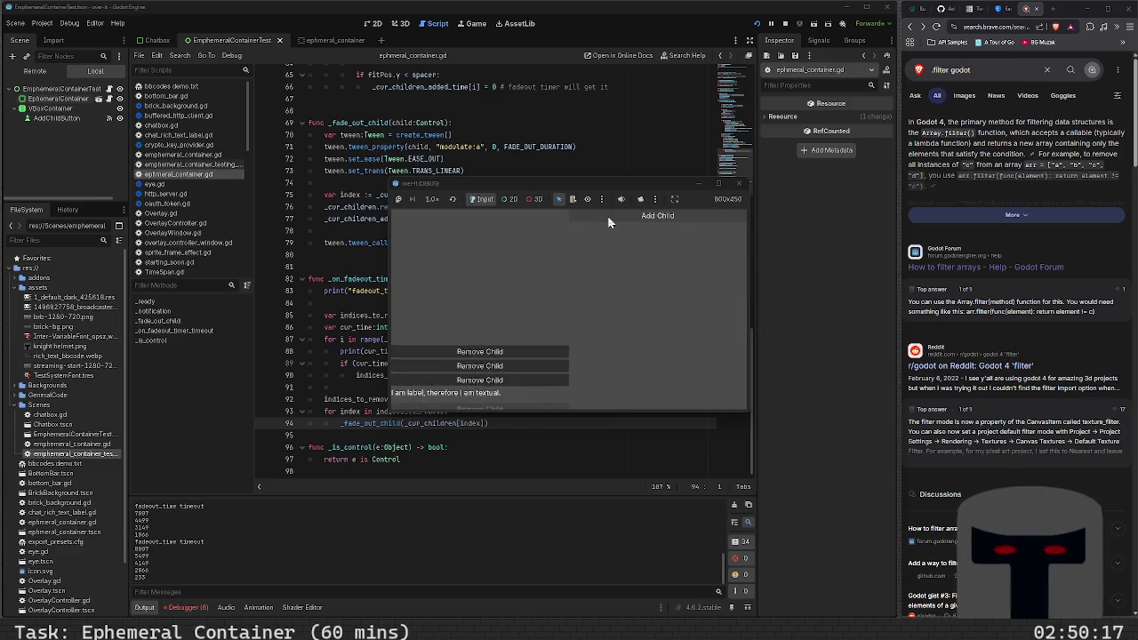
pyautogui.click(608, 223)
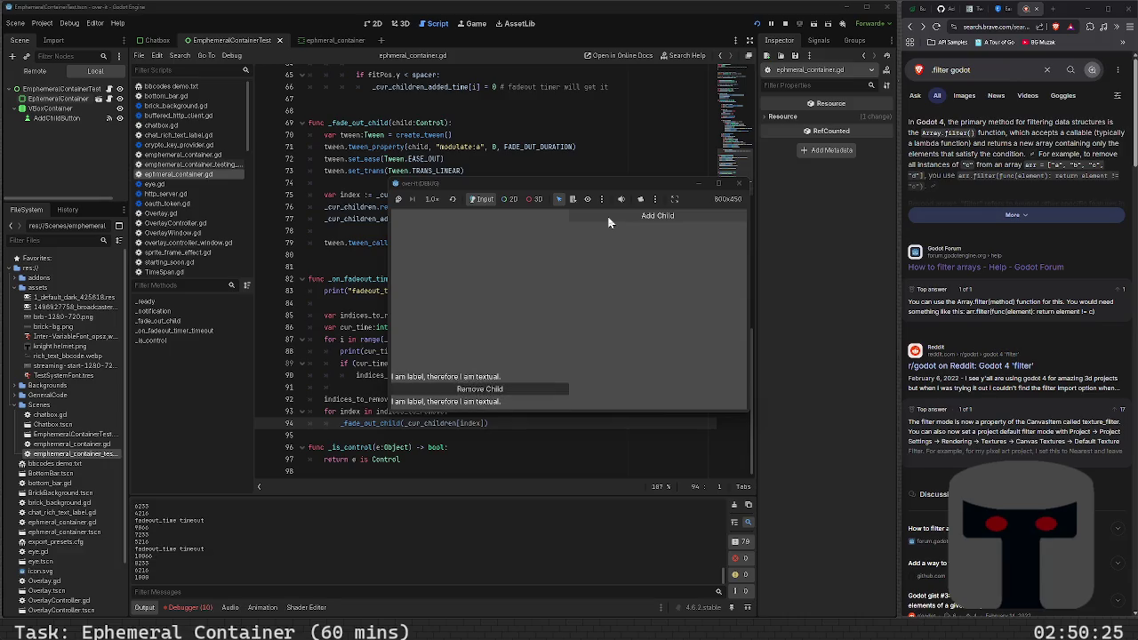
pyautogui.click(608, 218)
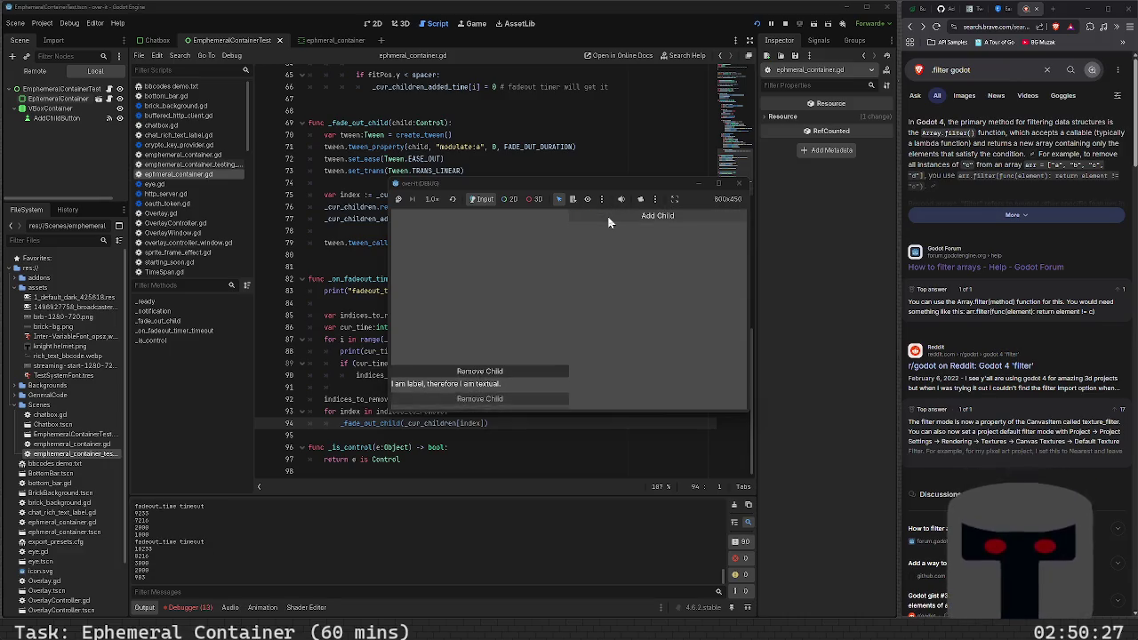
pyautogui.click(738, 184)
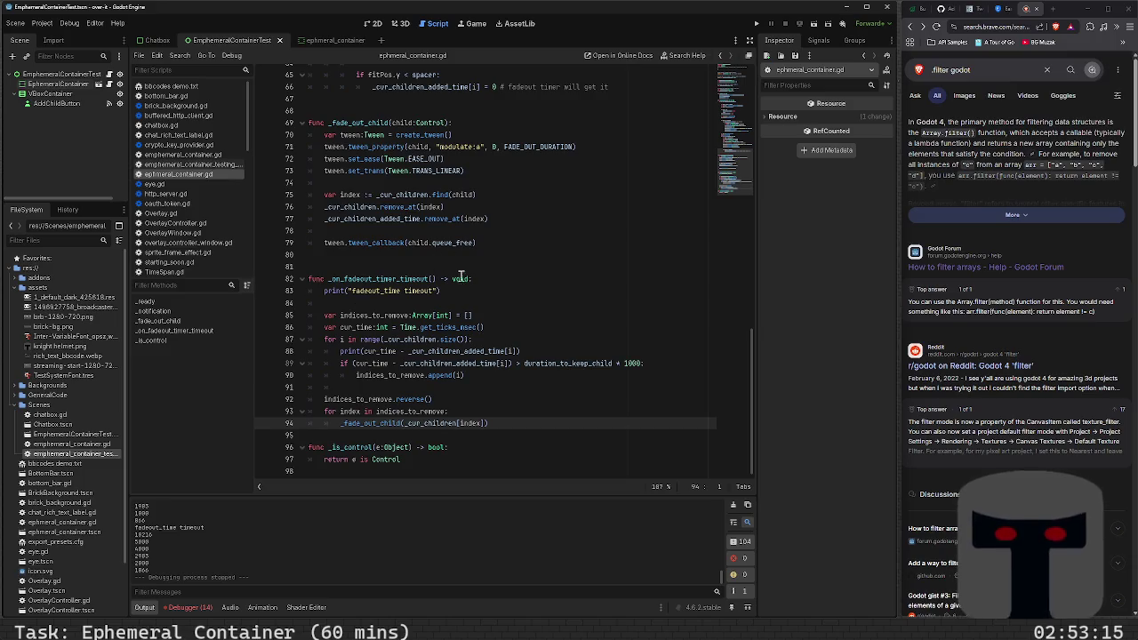
# - Scroll through ephemeral_container.gd and bring up the Debugger panel for the finished run
pyautogui.scroll(2, 471, 302)
pyautogui.scroll(2, 484, 329)
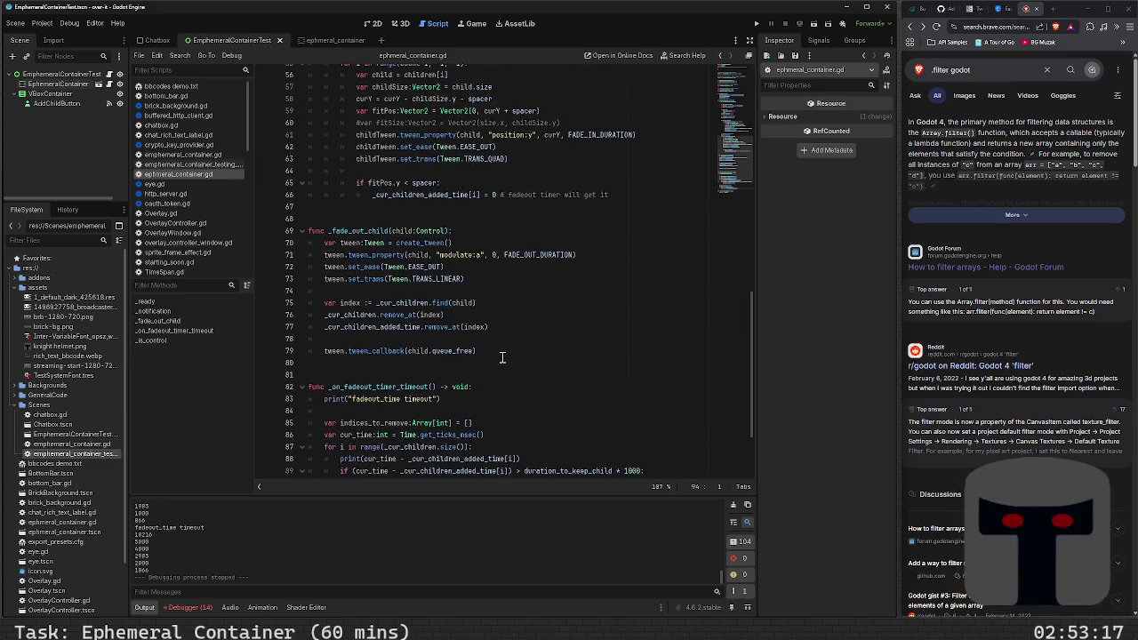
pyautogui.scroll(-1, 502, 357)
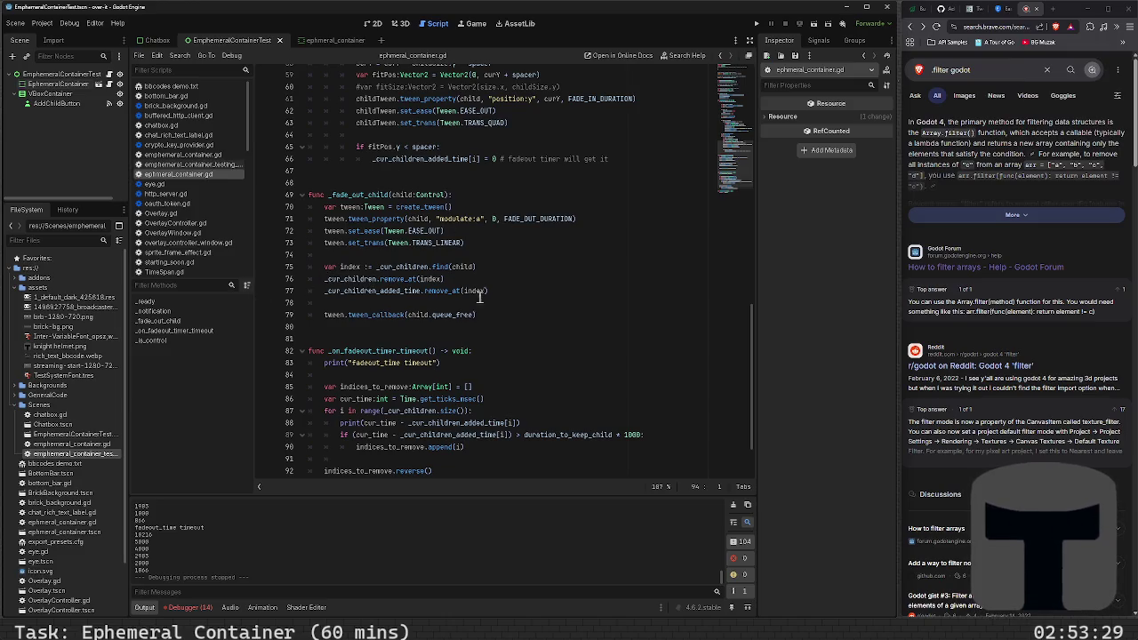
pyautogui.scroll(-2, 445, 346)
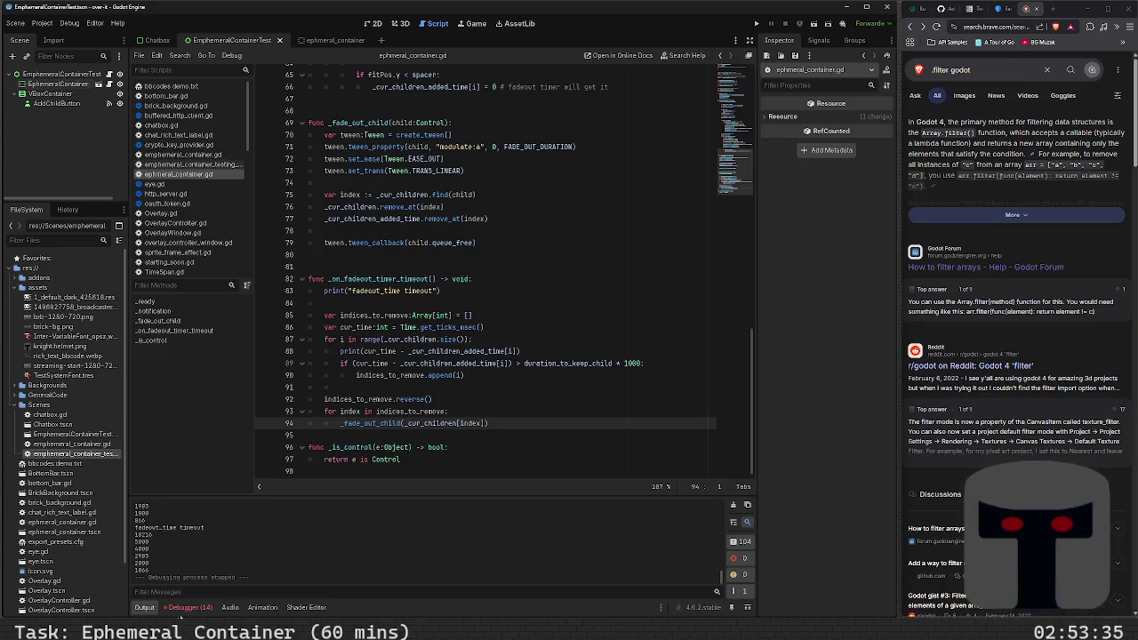
pyautogui.click(191, 608)
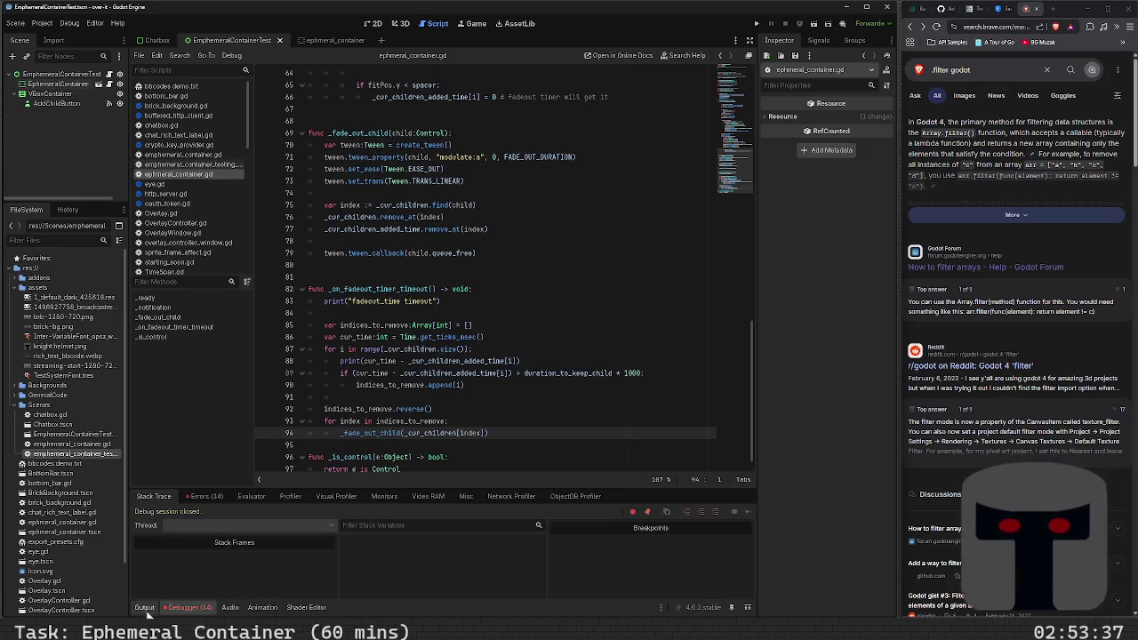
# - Check the Tween 'started with no Tweeners' errors, then return to the Output log and queue_free line
pyautogui.click(218, 497)
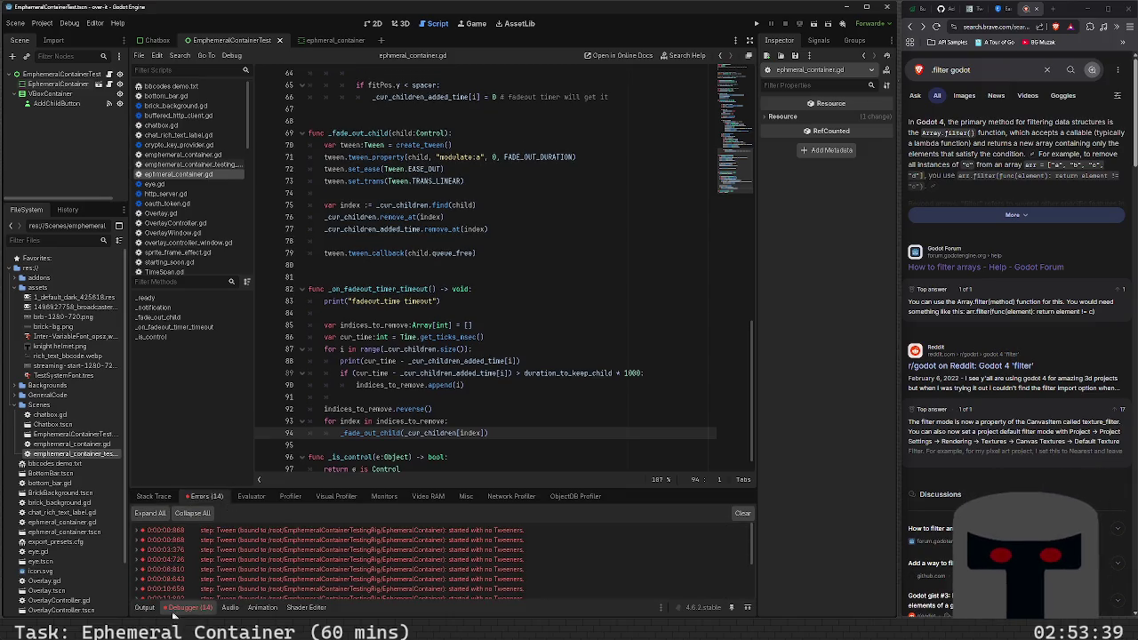
pyautogui.click(146, 609)
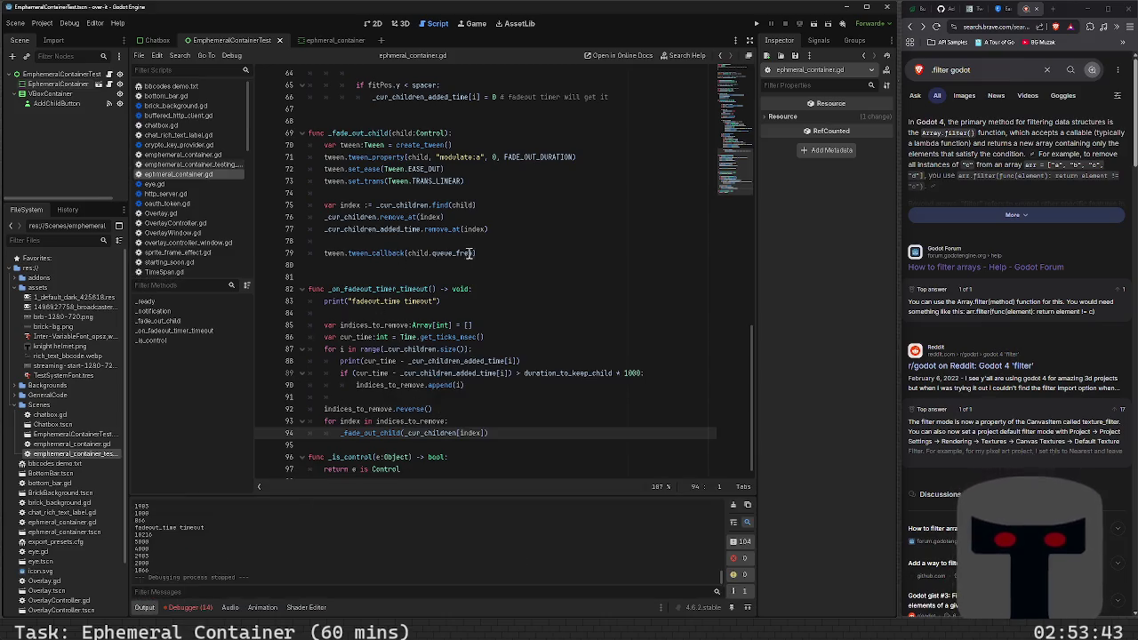
pyautogui.click(439, 252)
# - Scroll through _fade_out_child to reread how it tweens, untracks and frees the child
pyautogui.scroll(7, 508, 355)
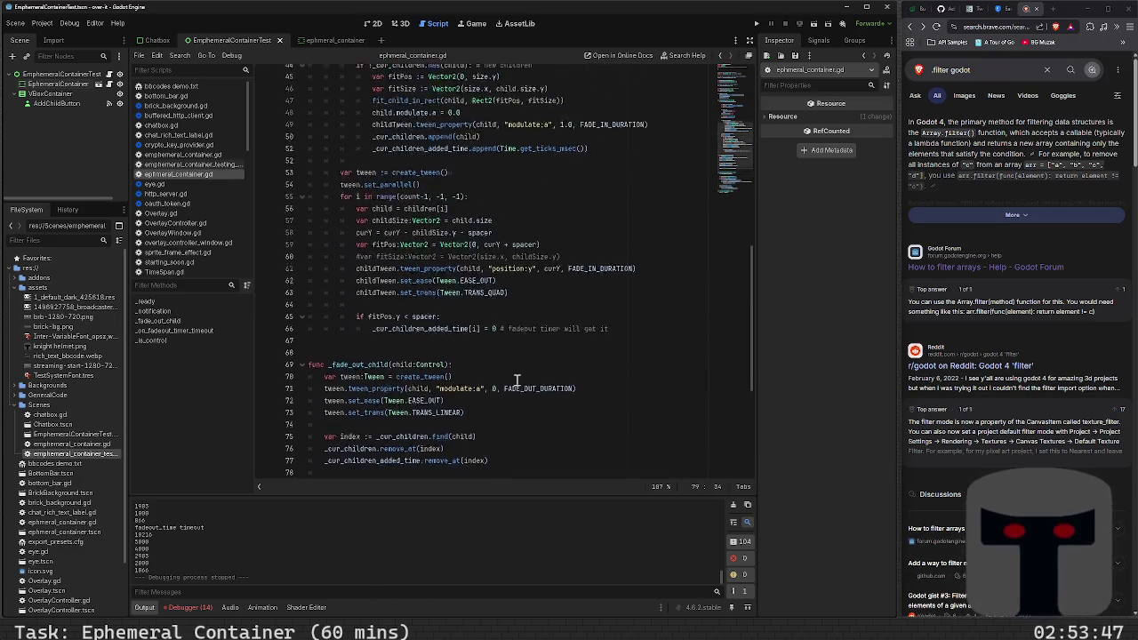
pyautogui.scroll(3, 516, 380)
pyautogui.scroll(1, 517, 380)
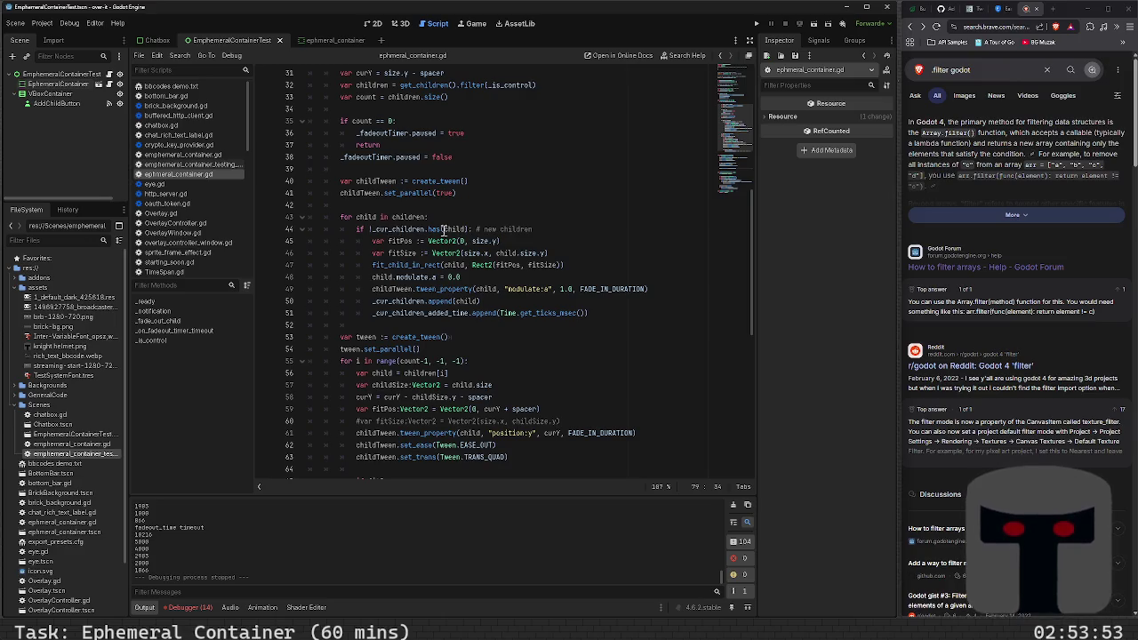
pyautogui.scroll(-4, 444, 405)
pyautogui.scroll(-4, 444, 405)
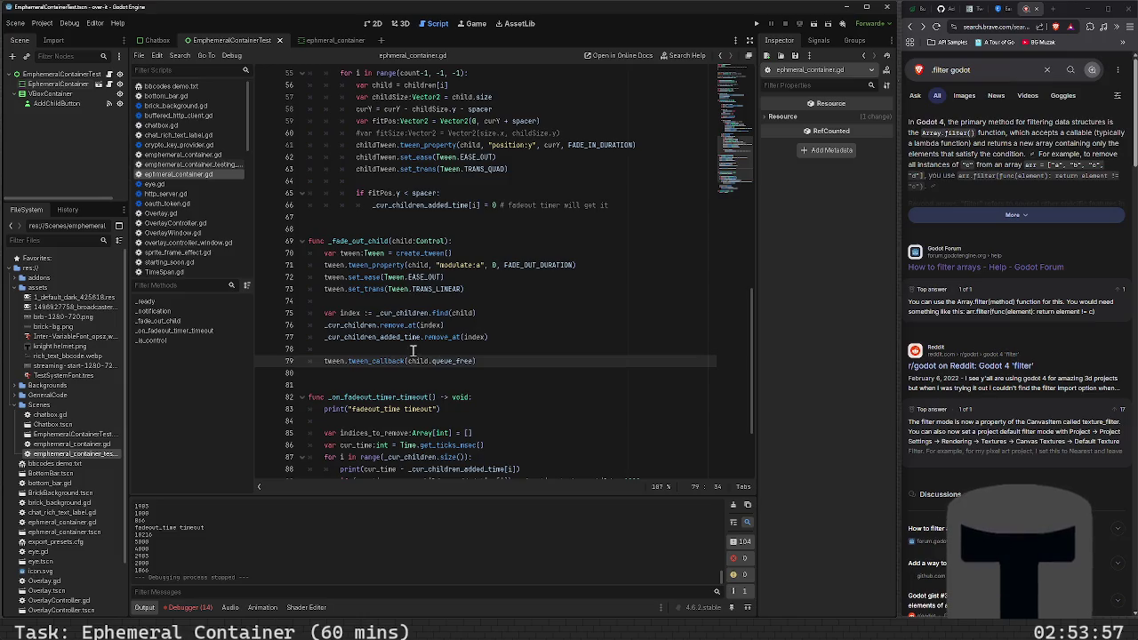
pyautogui.scroll(8, 442, 288)
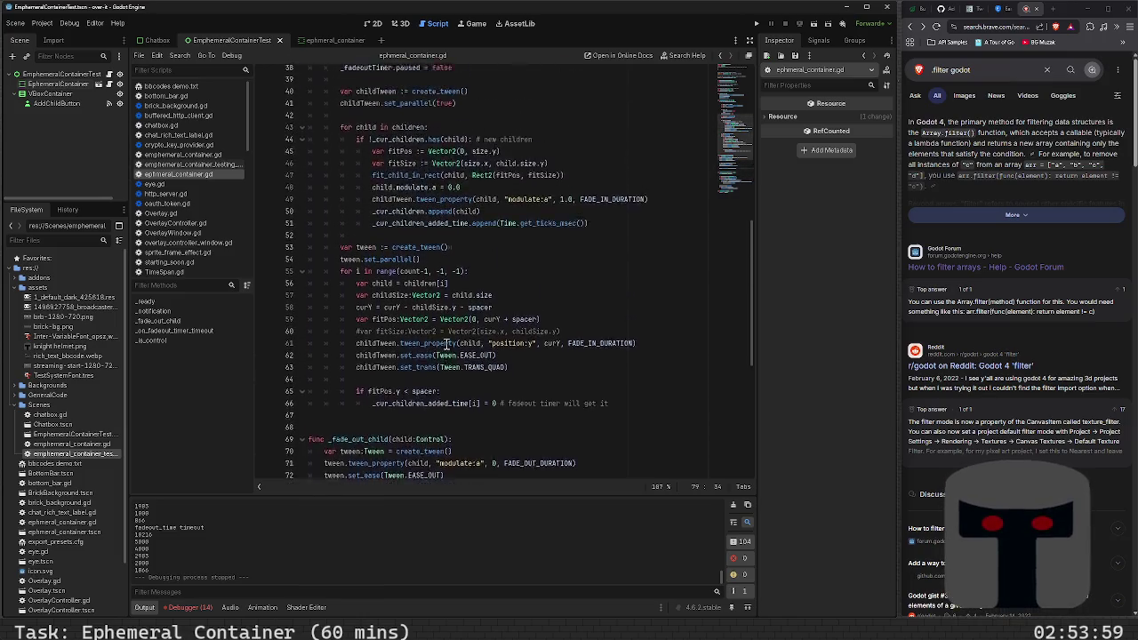